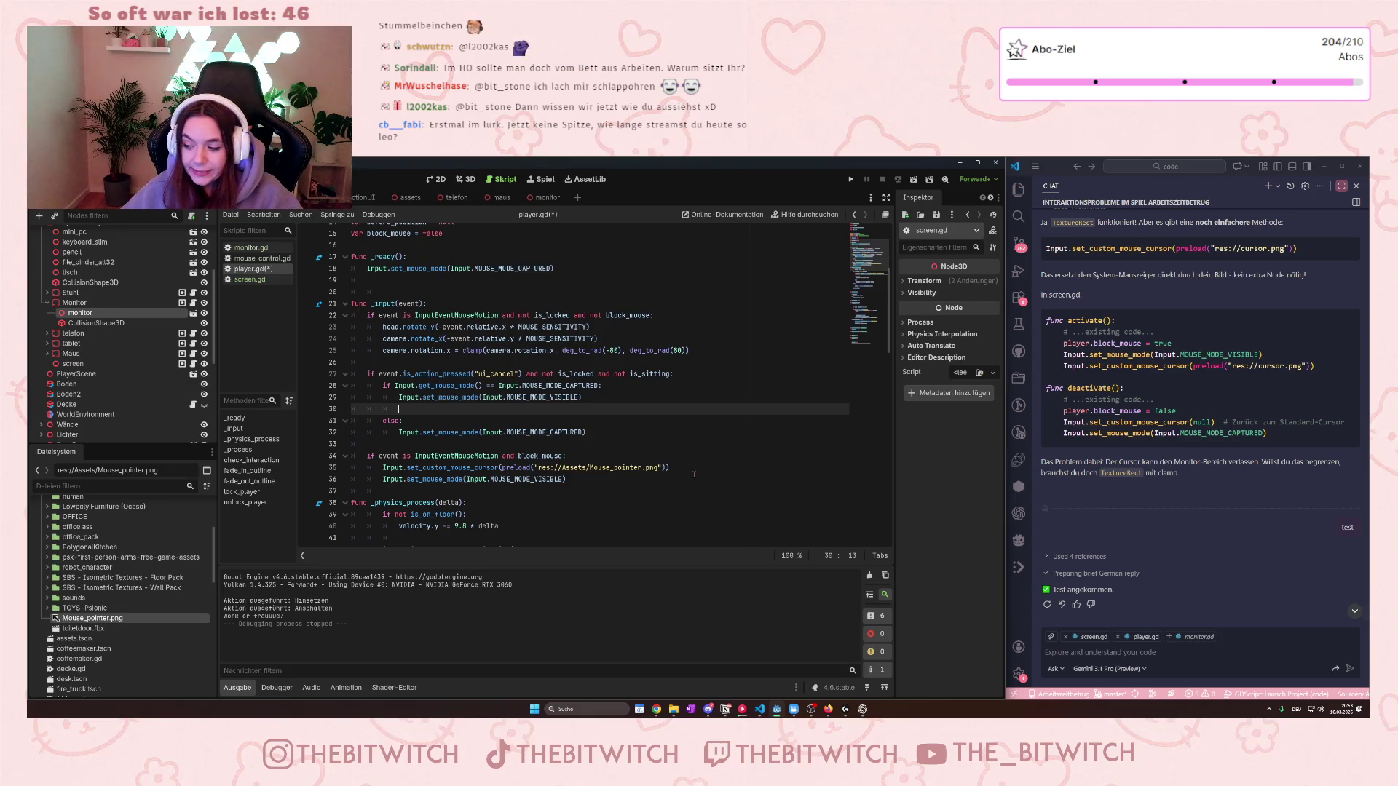
Prepare an empty, correctly indented line 30 inside player.gd's ui_cancel branch.
{"action": "left_click", "coordinate": [478, 425]}
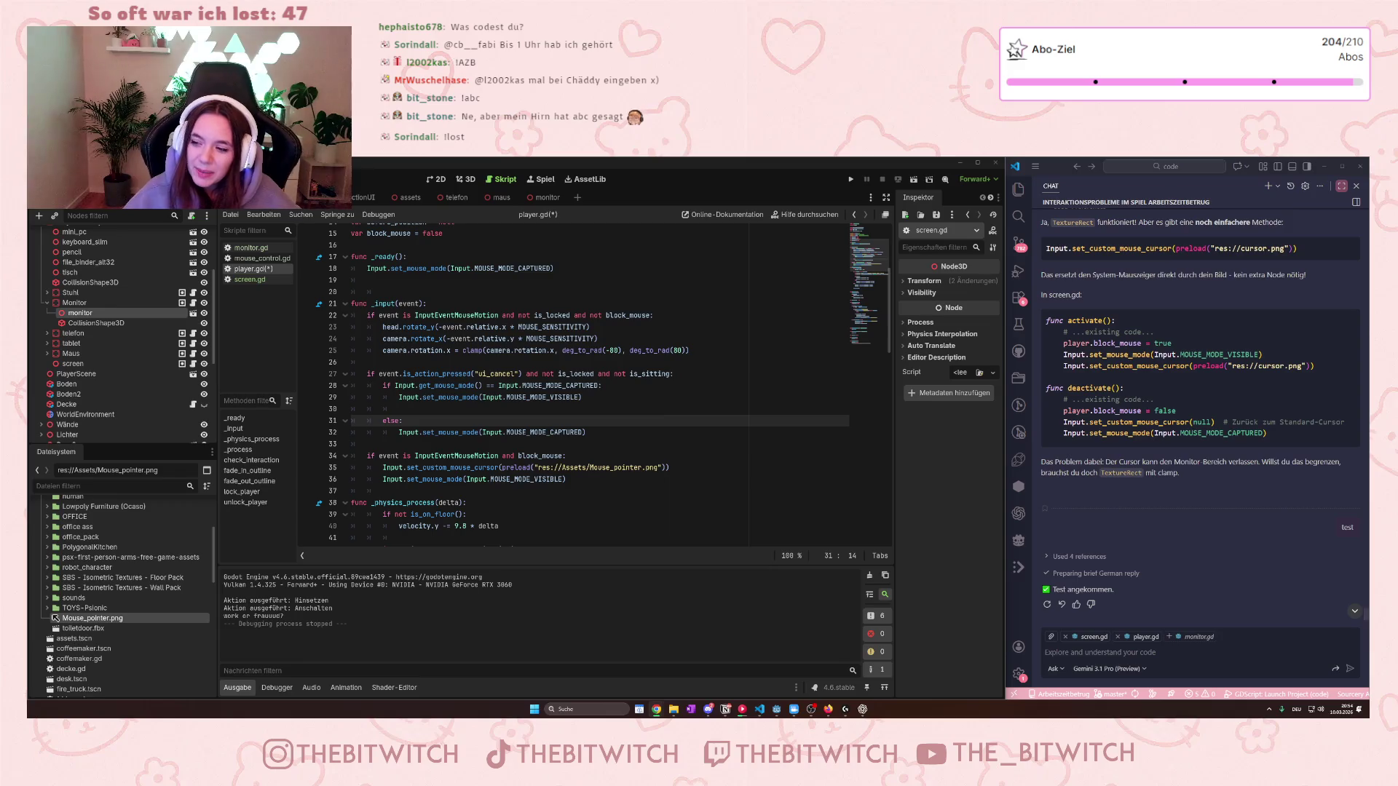
{"action": "left_click", "coordinate": [538, 410]}
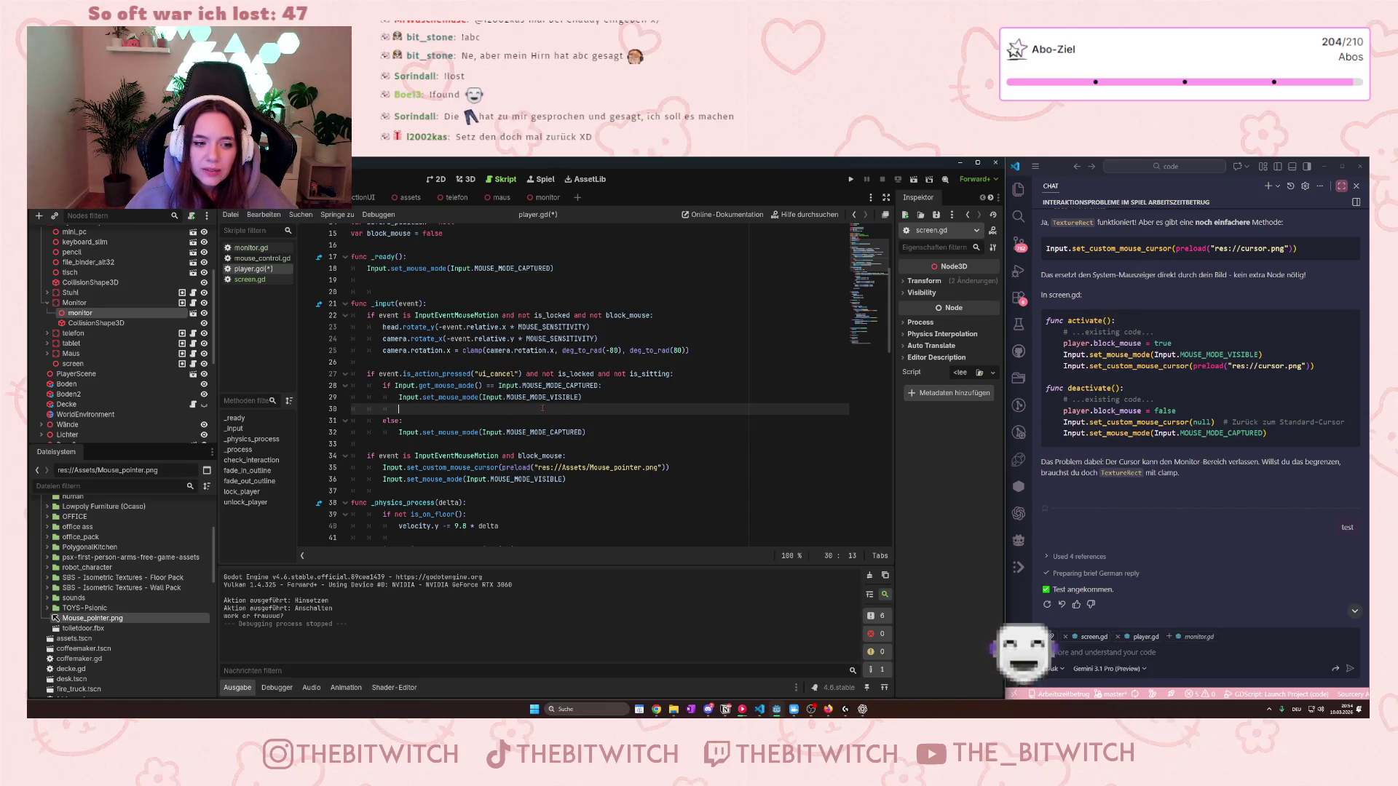
{"action": "mouse_move", "coordinate": [504, 434]}
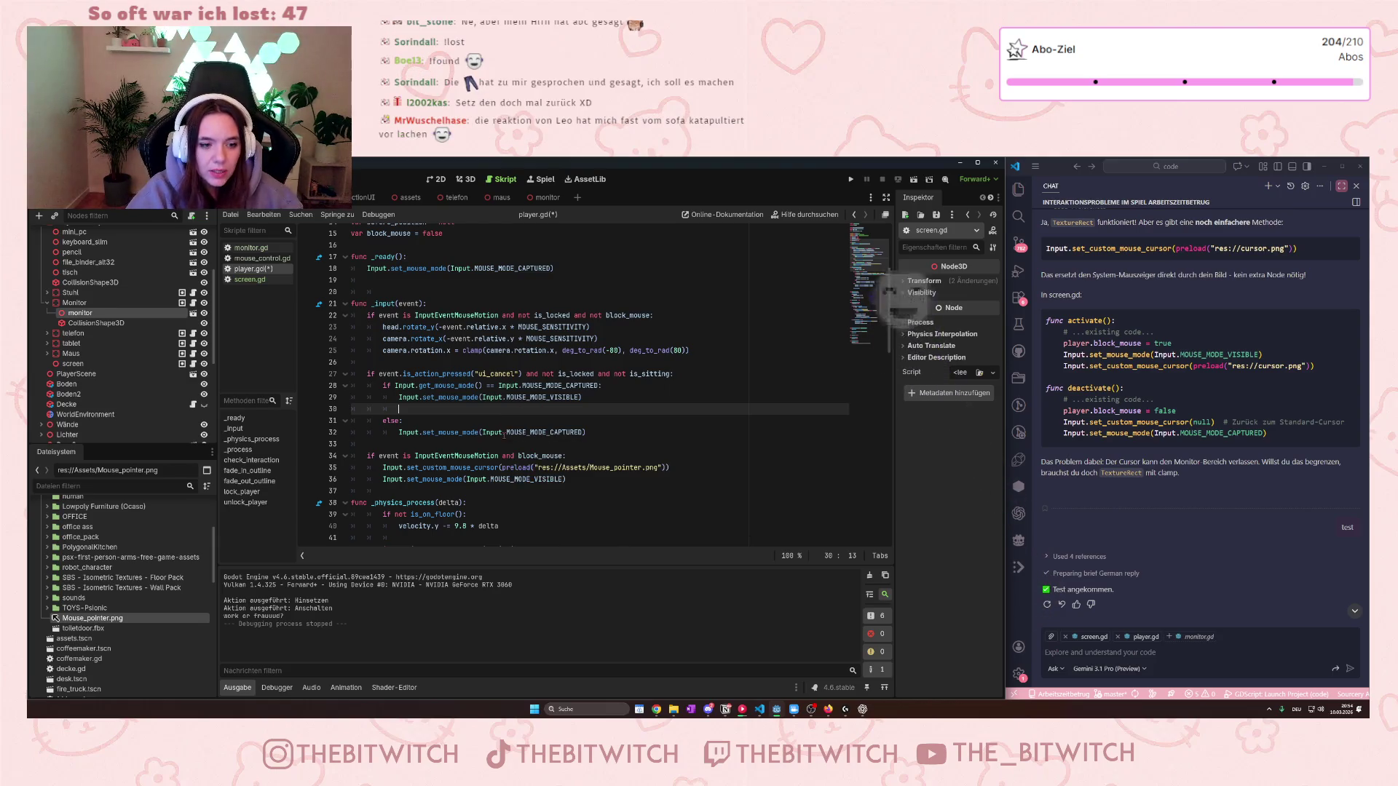
{"action": "type", "text": "Input"}
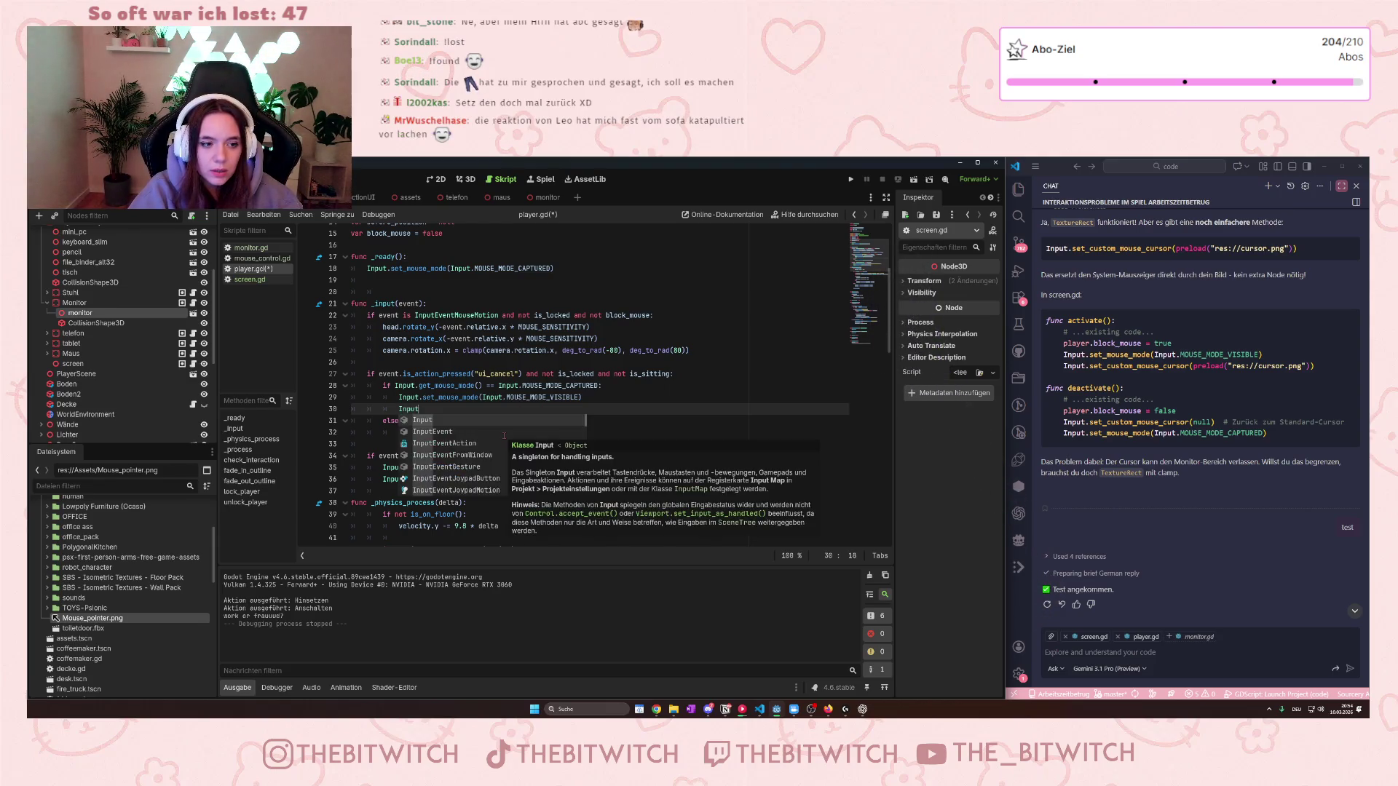
{"action": "scroll", "coordinate": [504, 436], "scroll_direction": "up", "scroll_amount": 1}
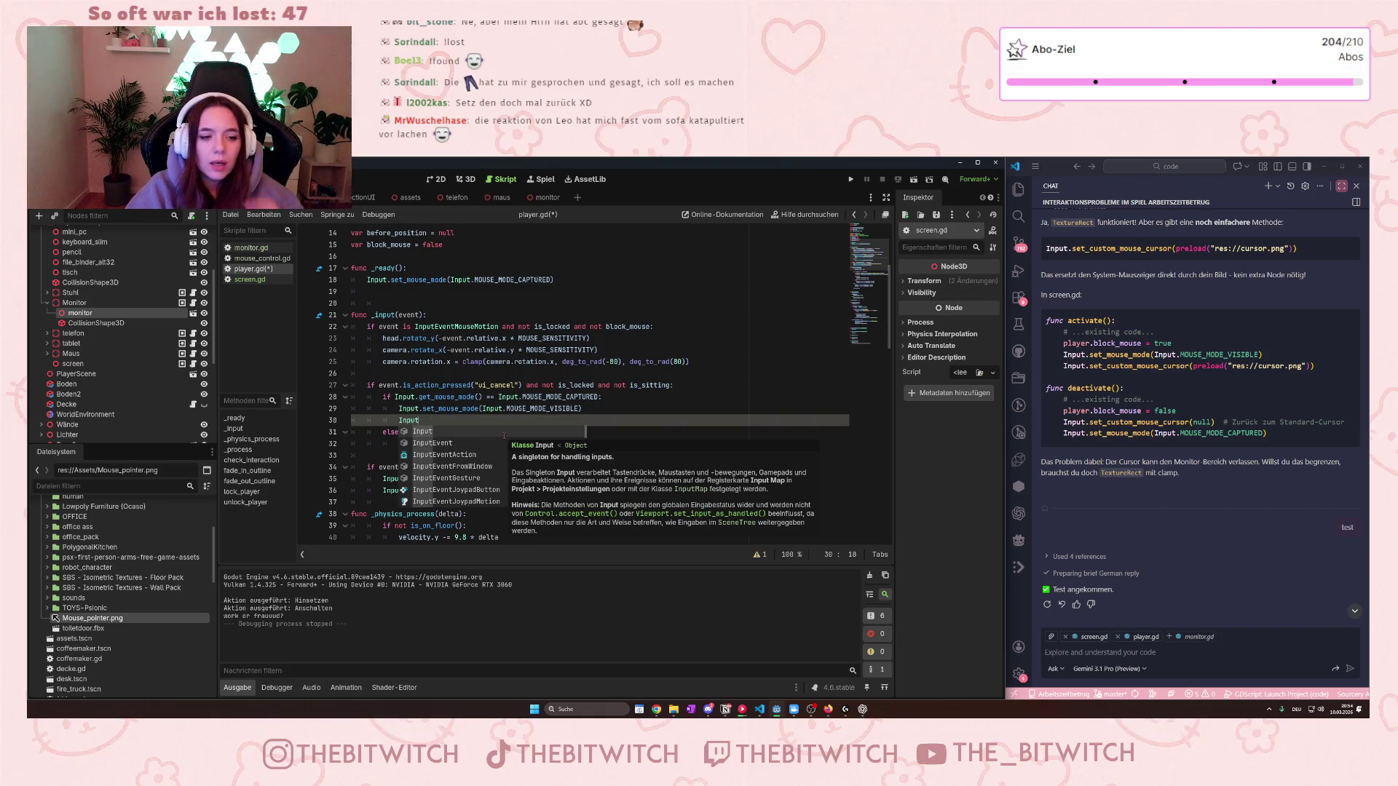
{"action": "key", "text": "BackSpace"}
{"action": "key", "text": "BackSpace"}
{"action": "key", "text": "BackSpace"}
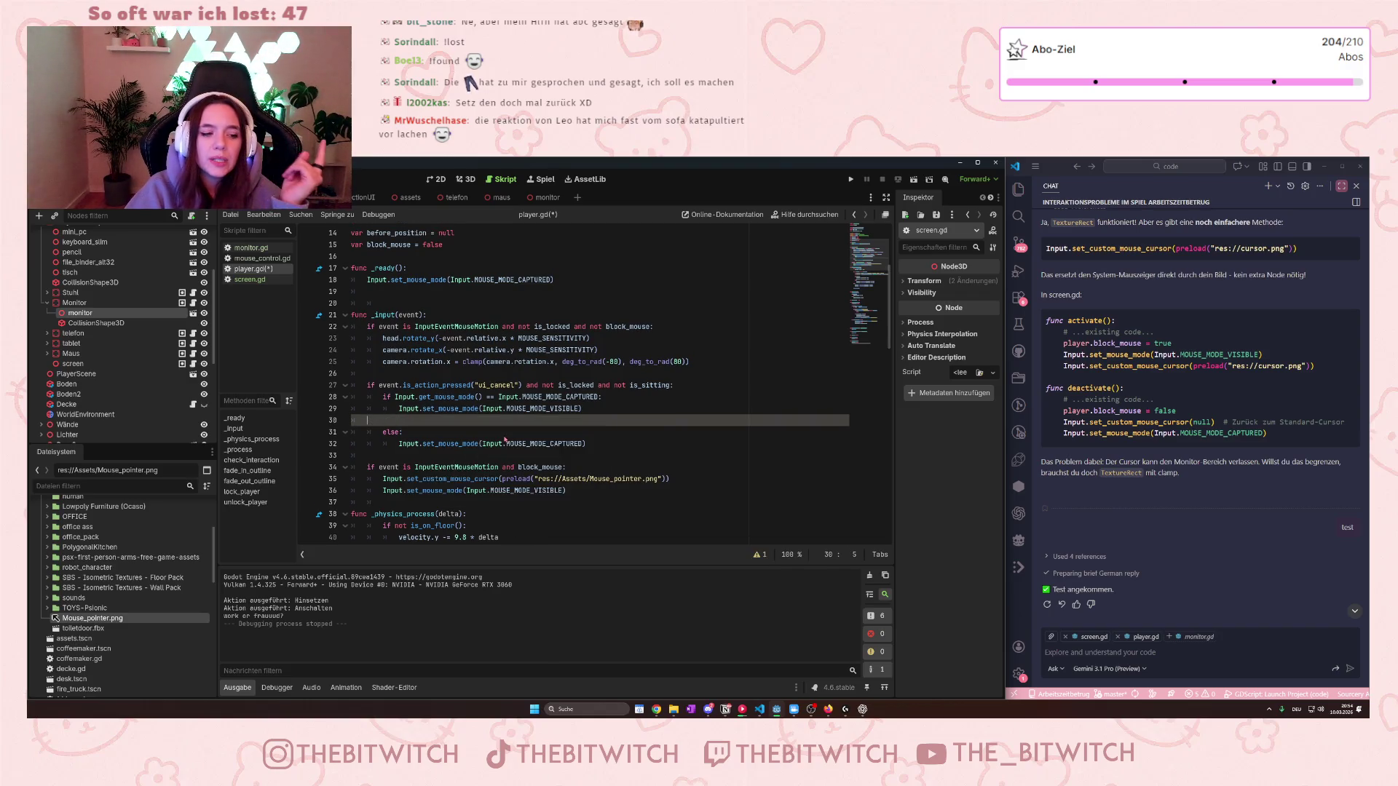
{"action": "key", "text": "BackSpace"}
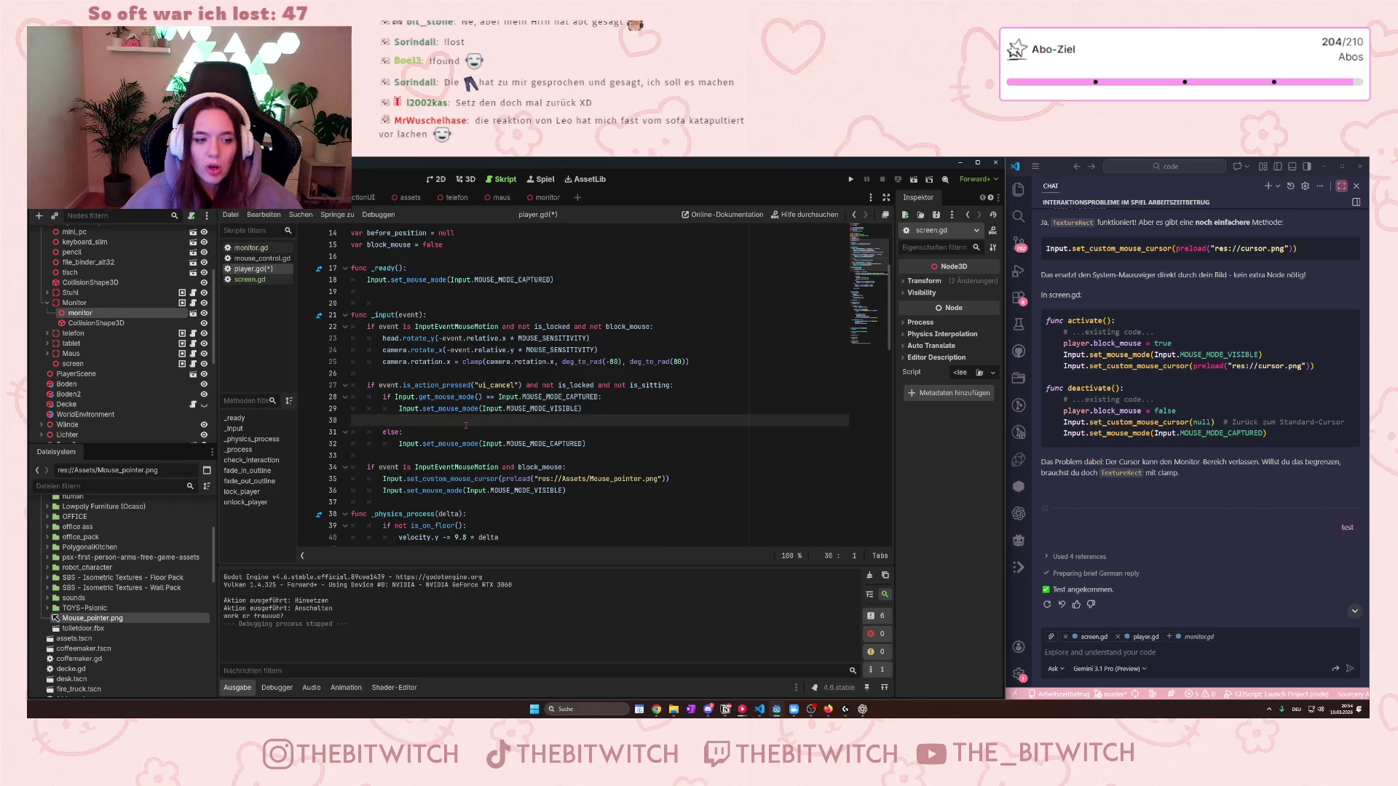
{"action": "key", "text": "Tab"}
{"action": "key", "text": "Tab"}
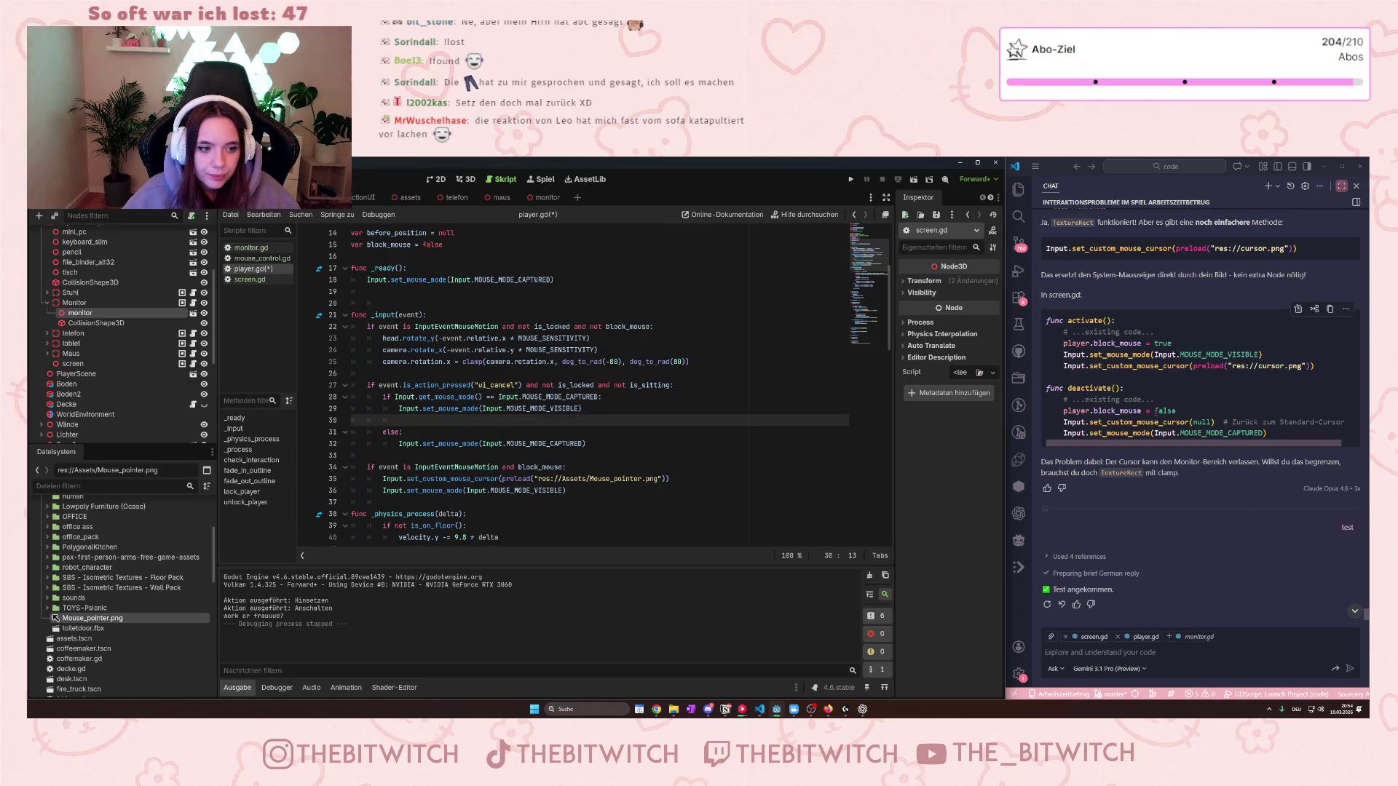
Copy Input.set_custom_mouse_cursor(null) from the chat and paste it onto line 30.
{"action": "left_click", "coordinate": [1154, 422]}
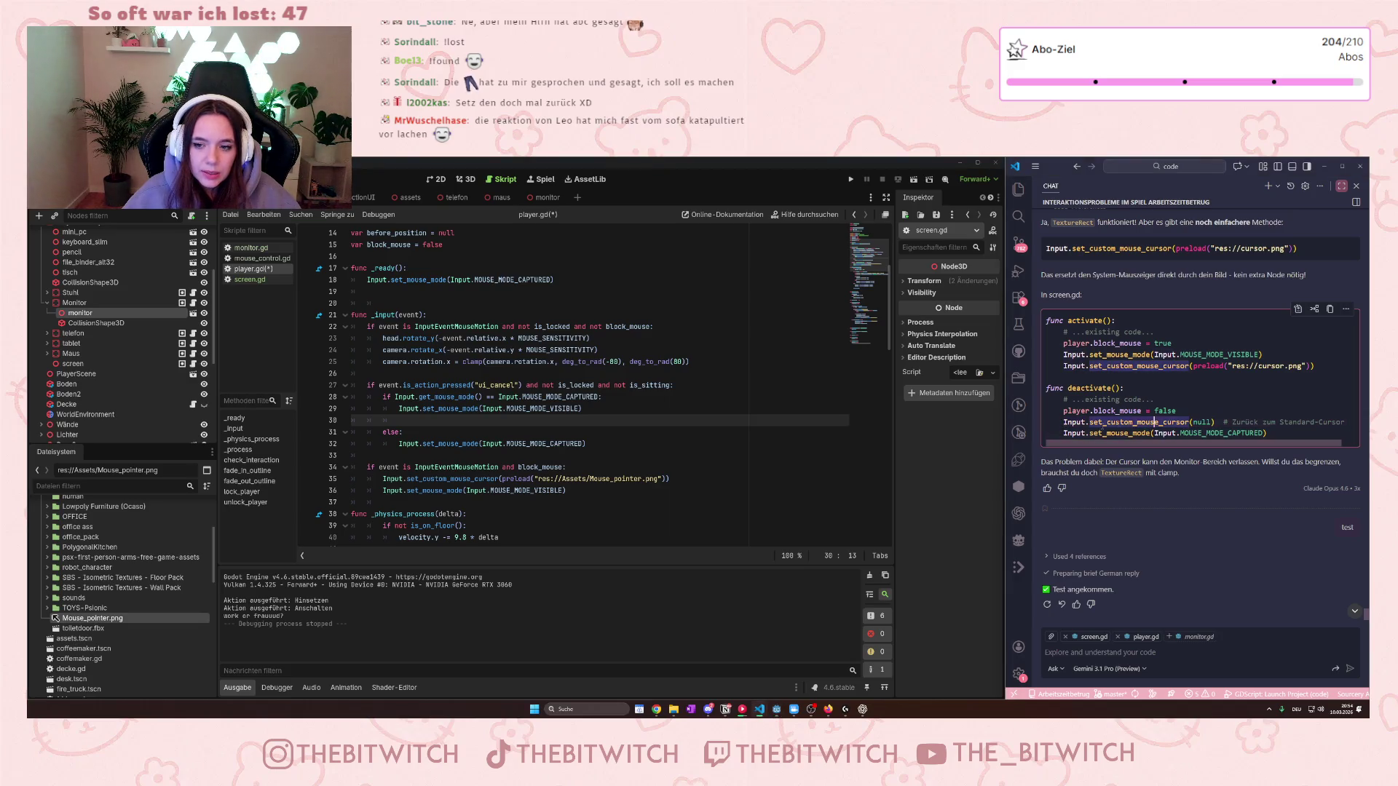
{"action": "left_click_drag", "start_coordinate": [1064, 422], "coordinate": [1214, 422]}
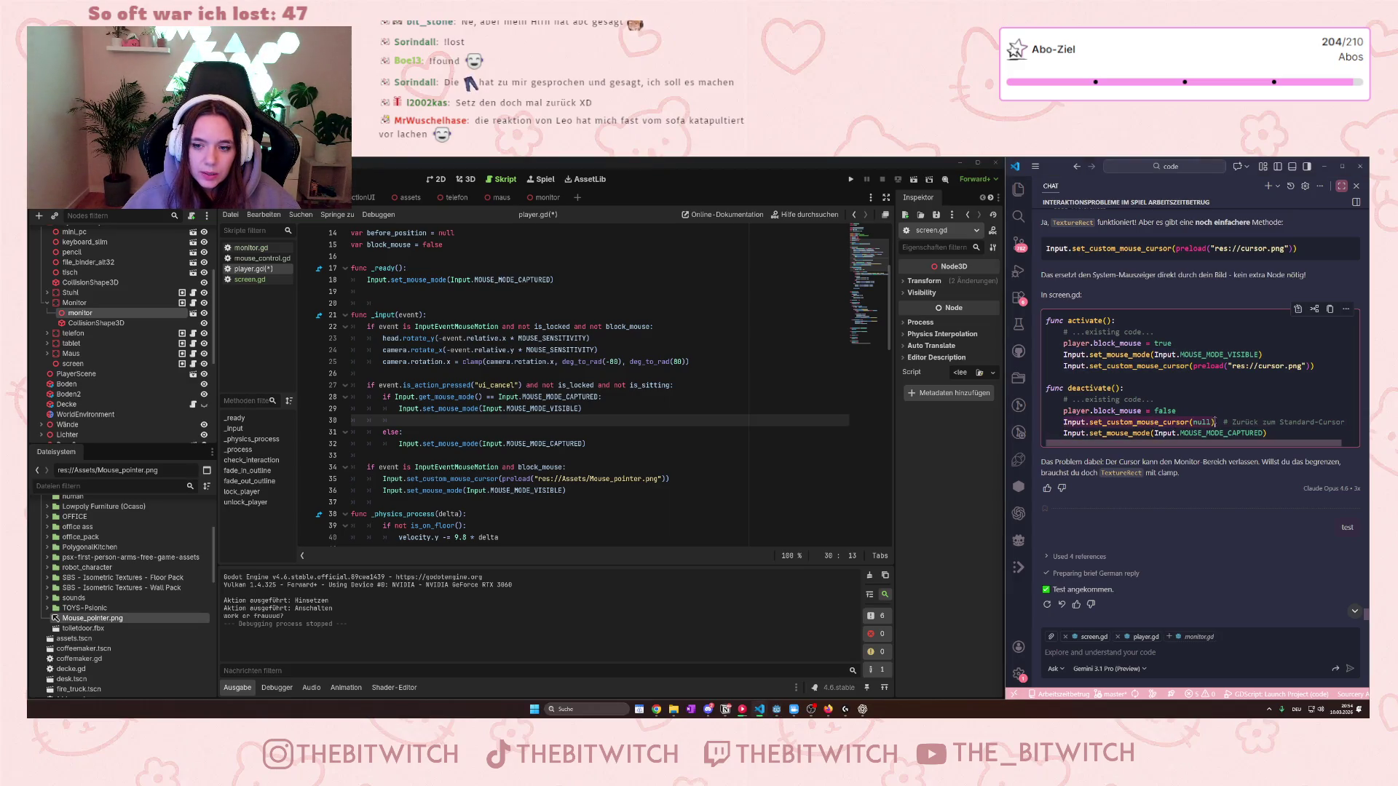
{"action": "key", "text": "ctrl+c"}
{"action": "left_click", "coordinate": [435, 421]}
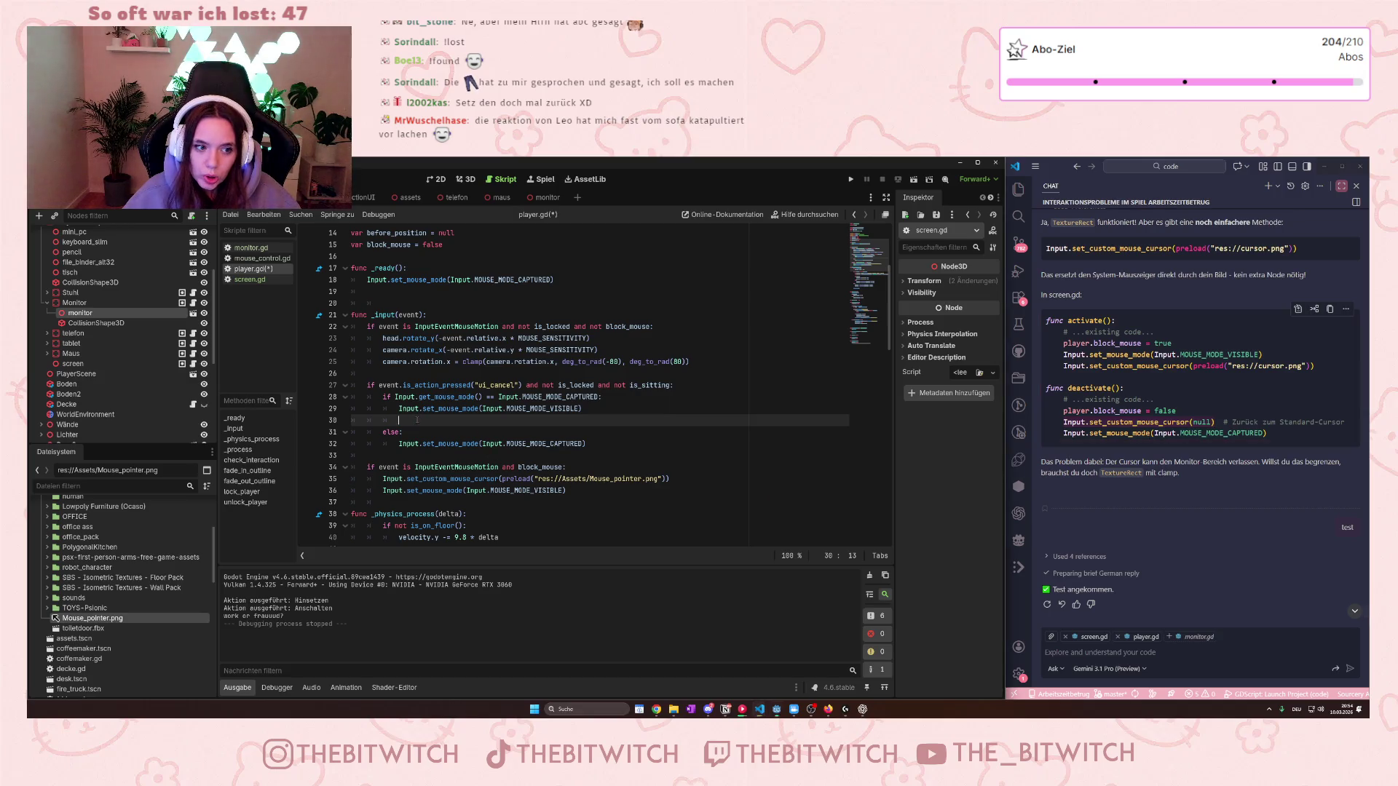
{"action": "key", "text": "ctrl+v"}
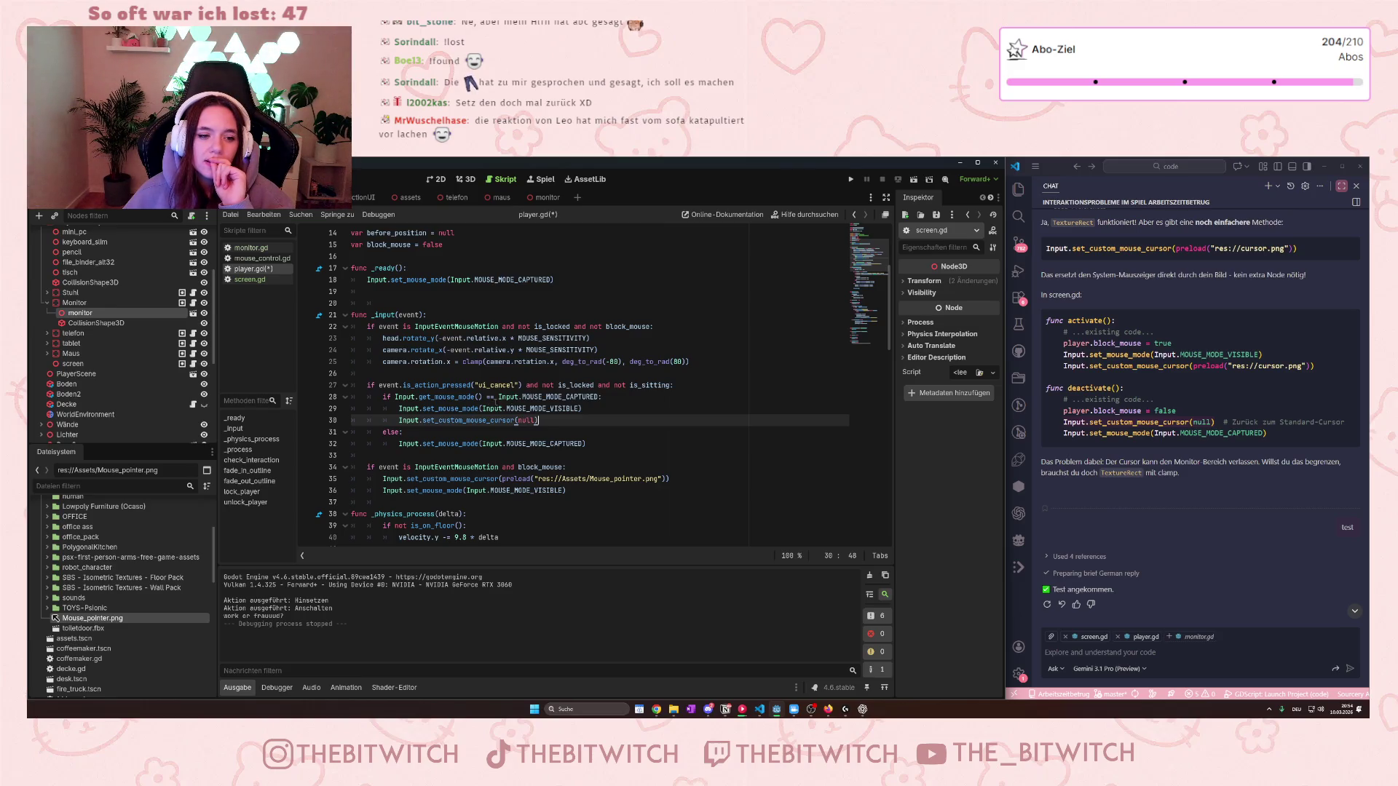
Review the mouse-recapture, block_mouse motion check and visible-mouse lines below it.
{"action": "left_click", "coordinate": [495, 444]}
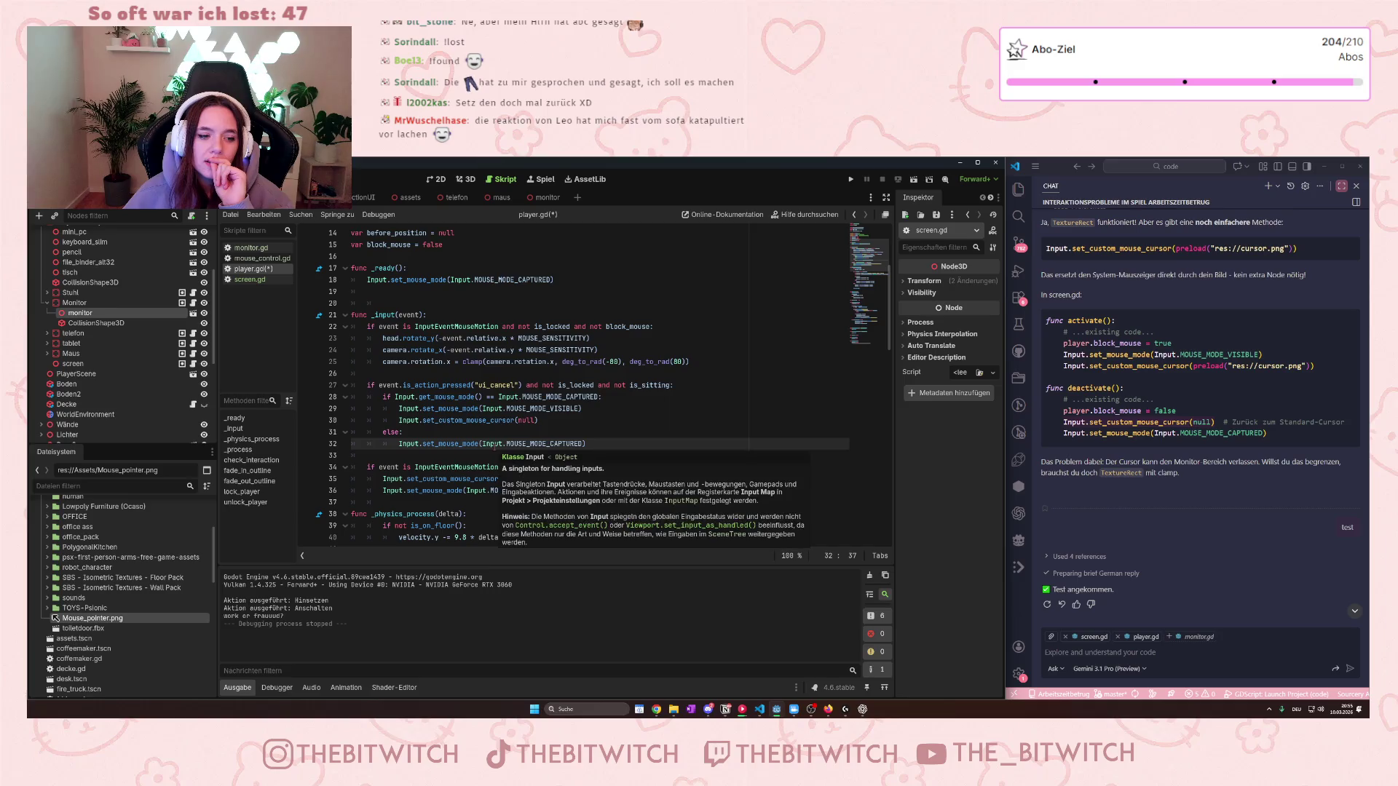
{"action": "left_click", "coordinate": [458, 467]}
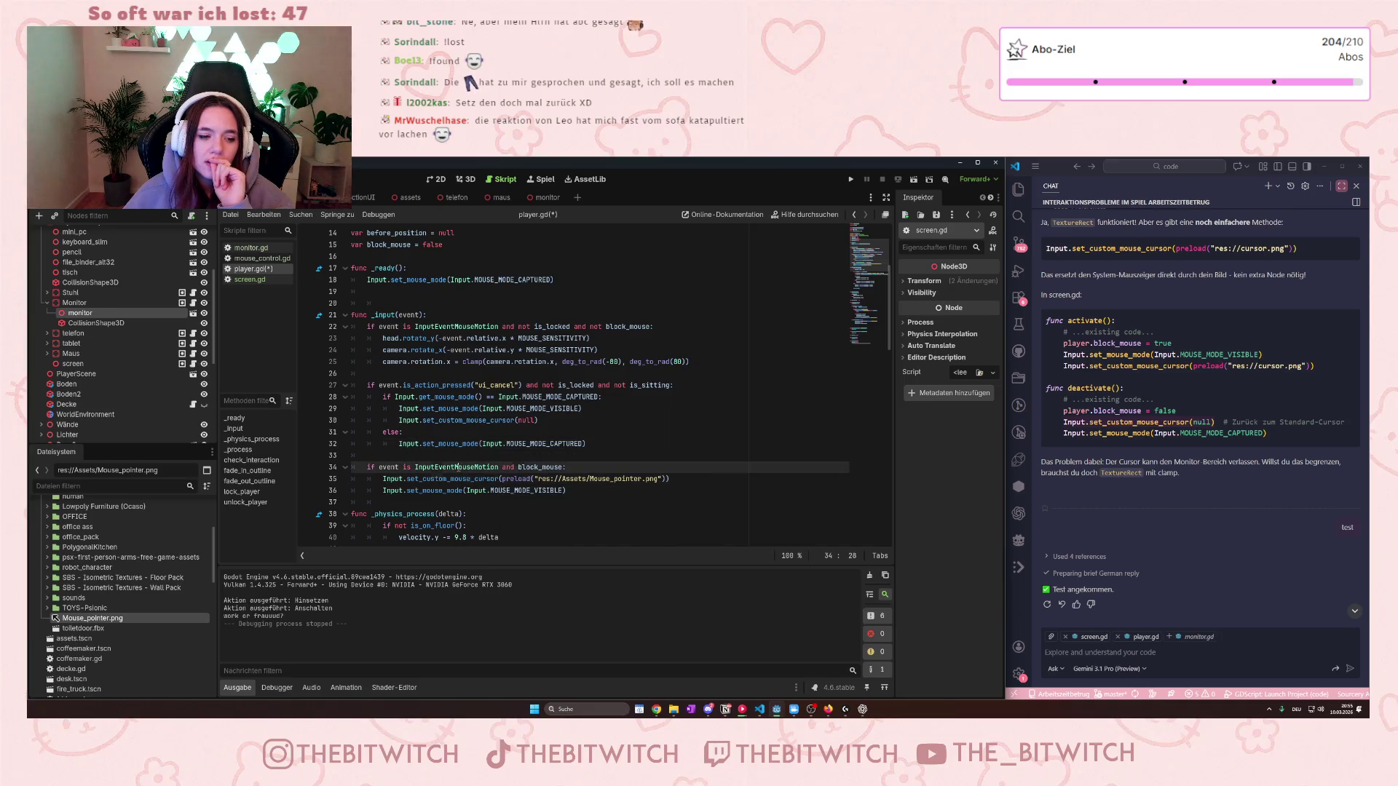
{"action": "left_click", "coordinate": [477, 490]}
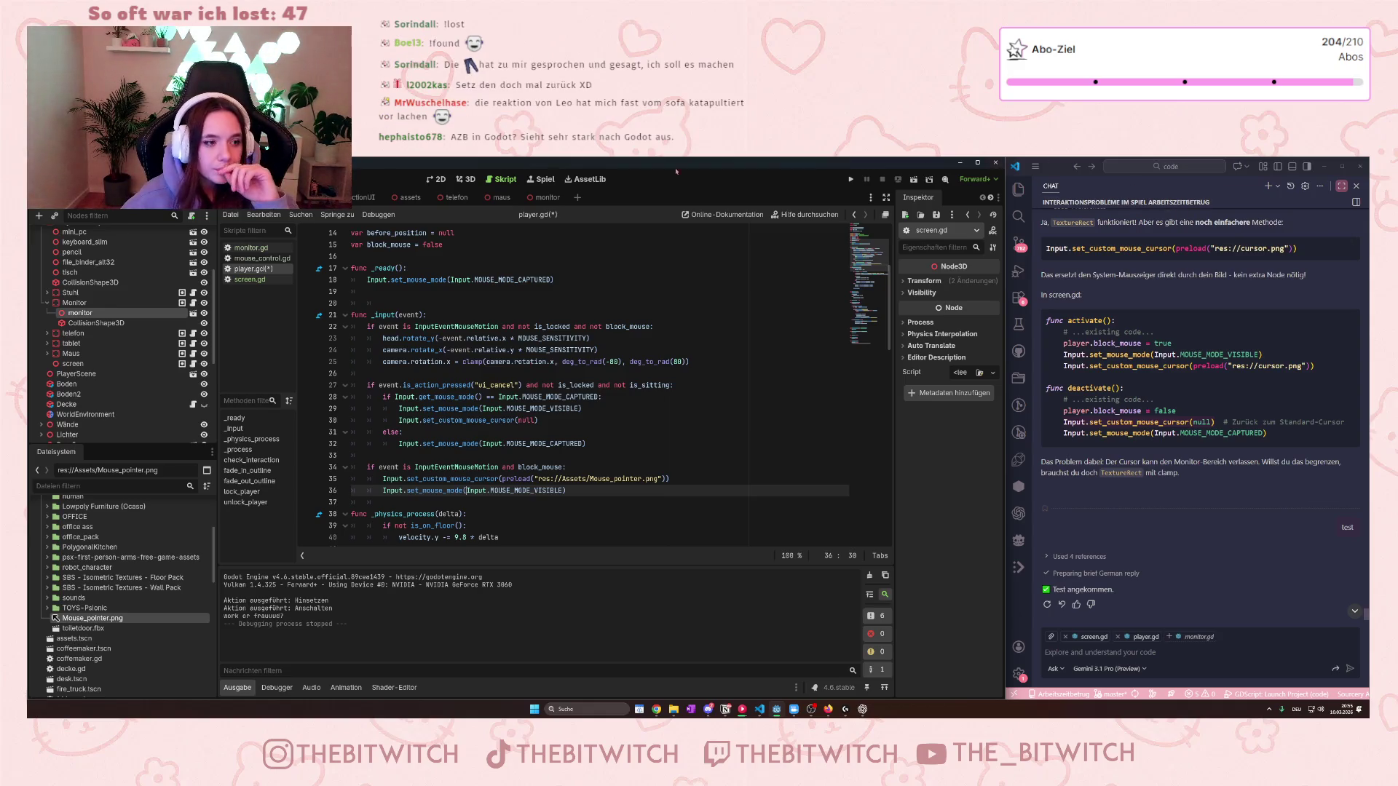
{"action": "left_click", "coordinate": [238, 281]}
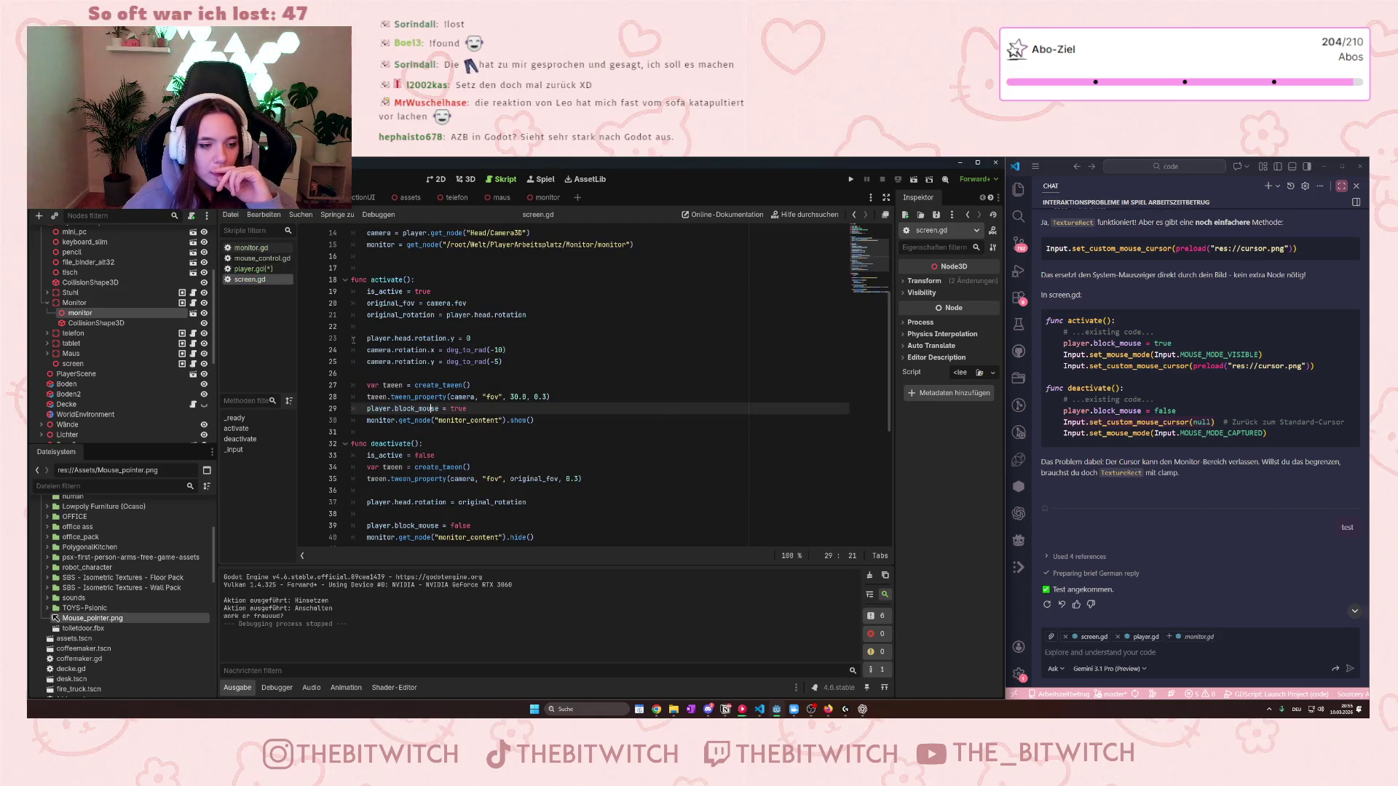
{"action": "scroll", "coordinate": [353, 340], "scroll_direction": "down", "scroll_amount": 2}
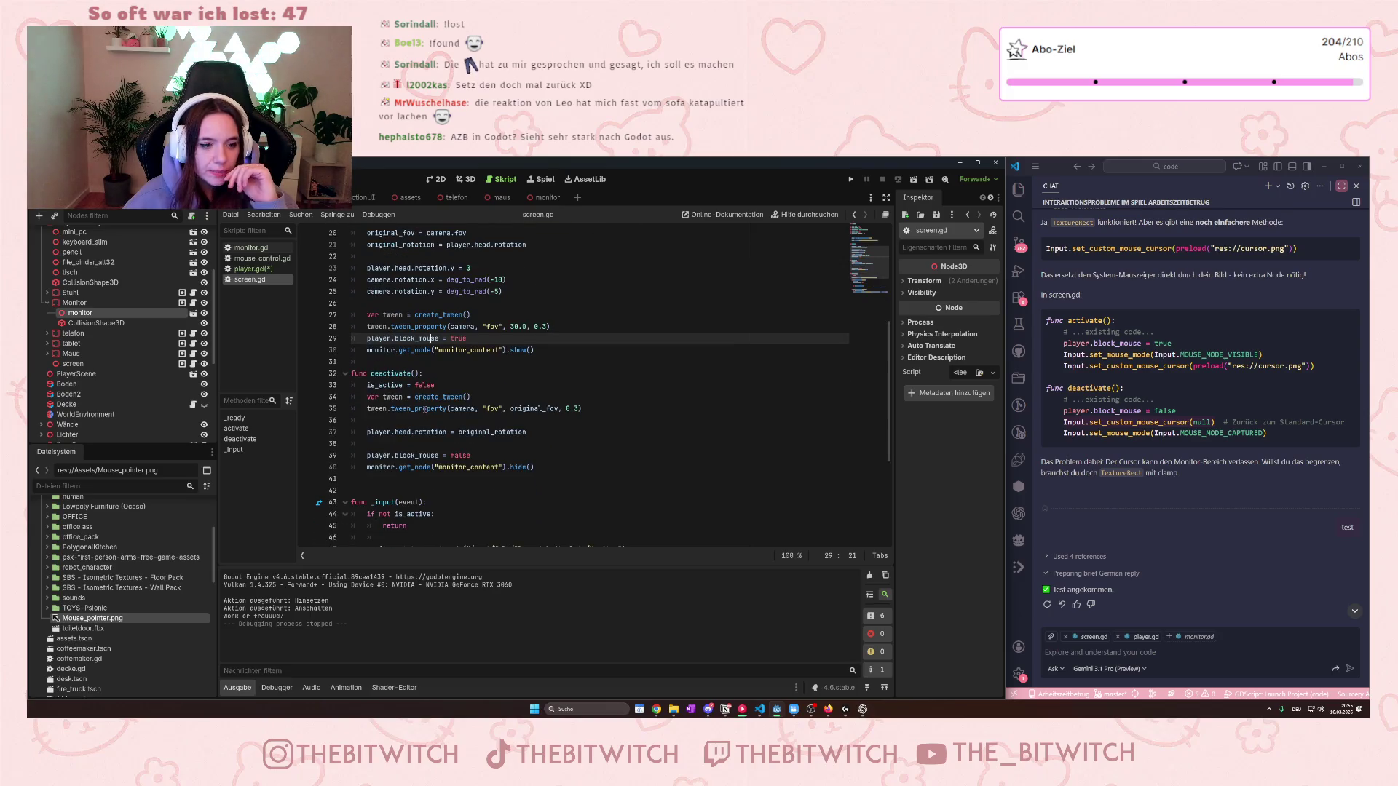
{"action": "mouse_move", "coordinate": [425, 408]}
{"action": "left_click", "coordinate": [399, 445]}
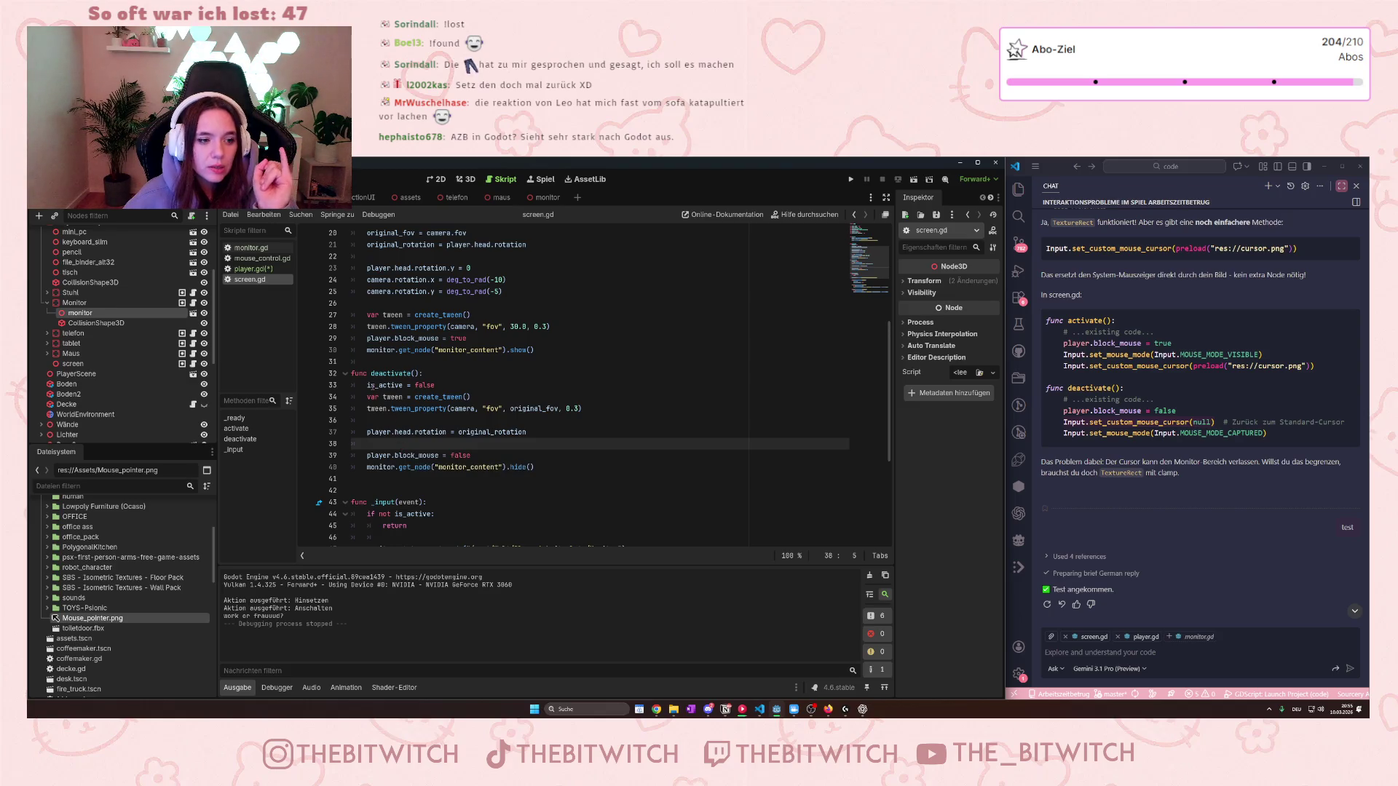
{"action": "left_click", "coordinate": [275, 270]}
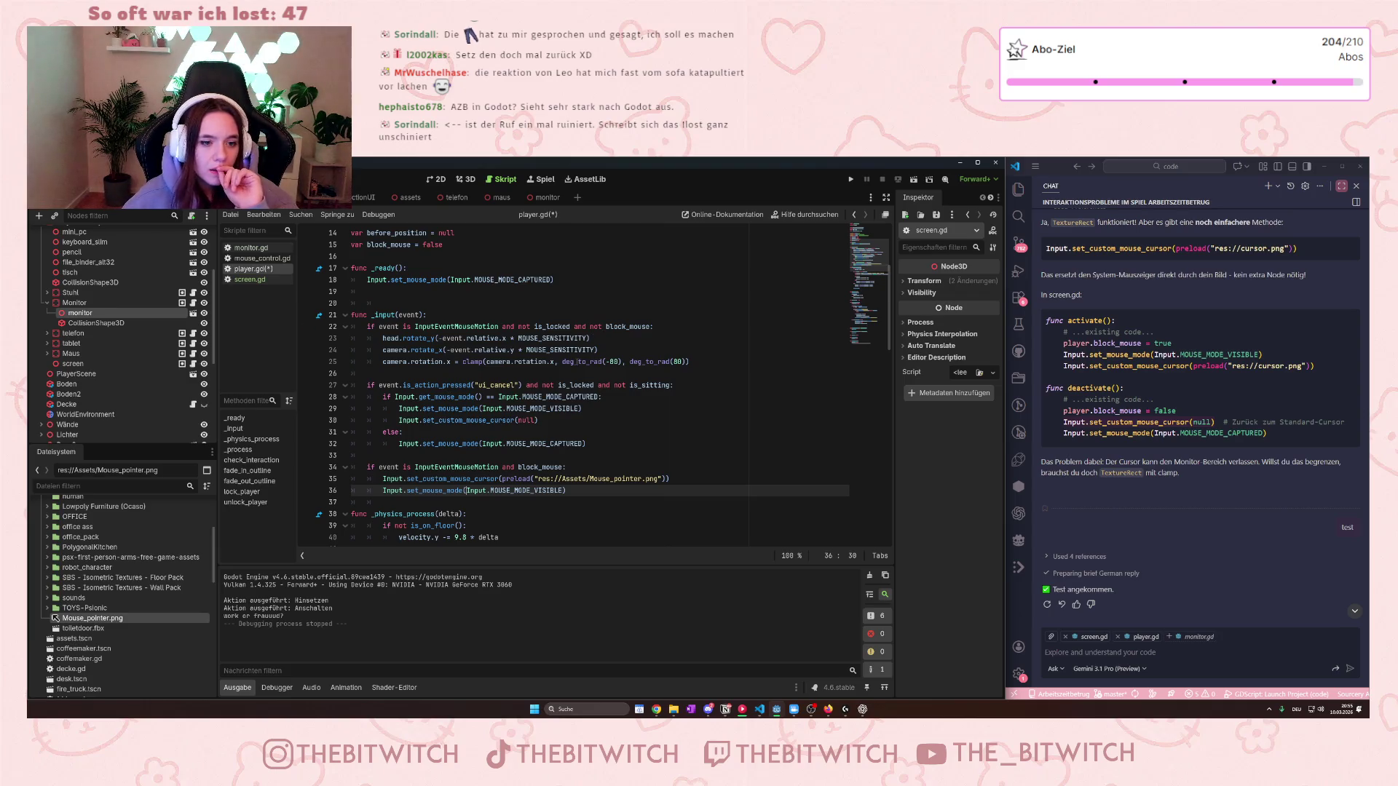
Insert a new line after the rotation clamp on line 25, then select cursor lines 36–37.
{"action": "left_click", "coordinate": [698, 364]}
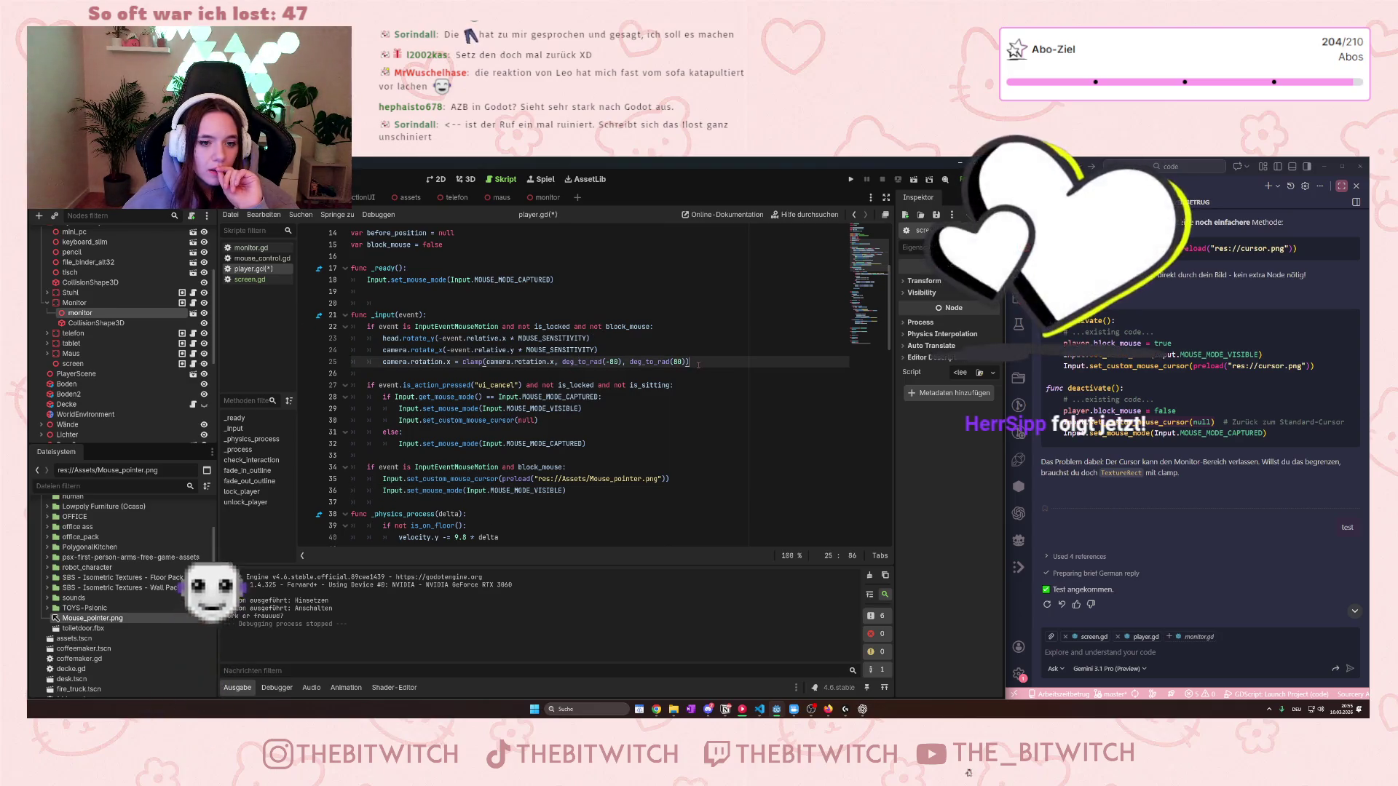
{"action": "key", "text": "Return"}
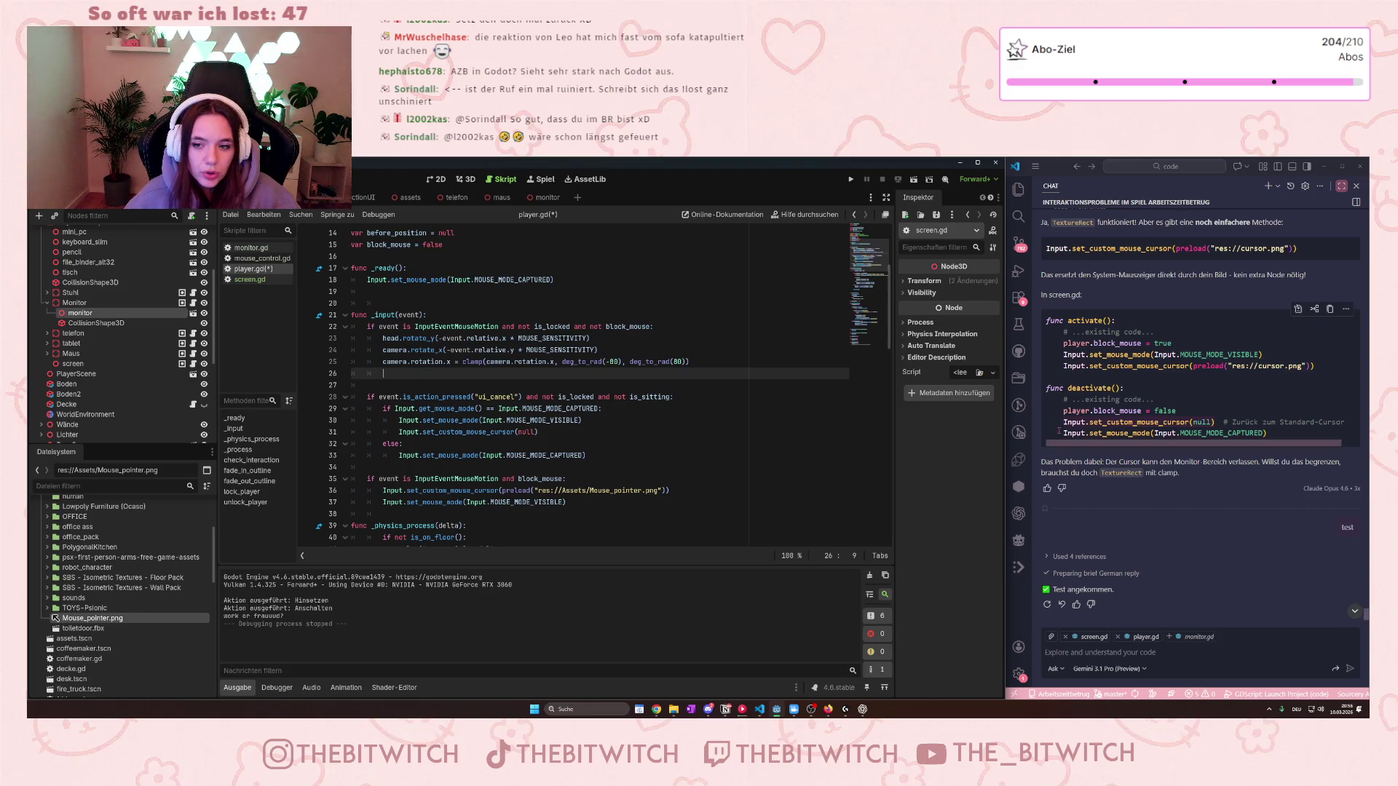
{"action": "double_click", "coordinate": [1104, 411]}
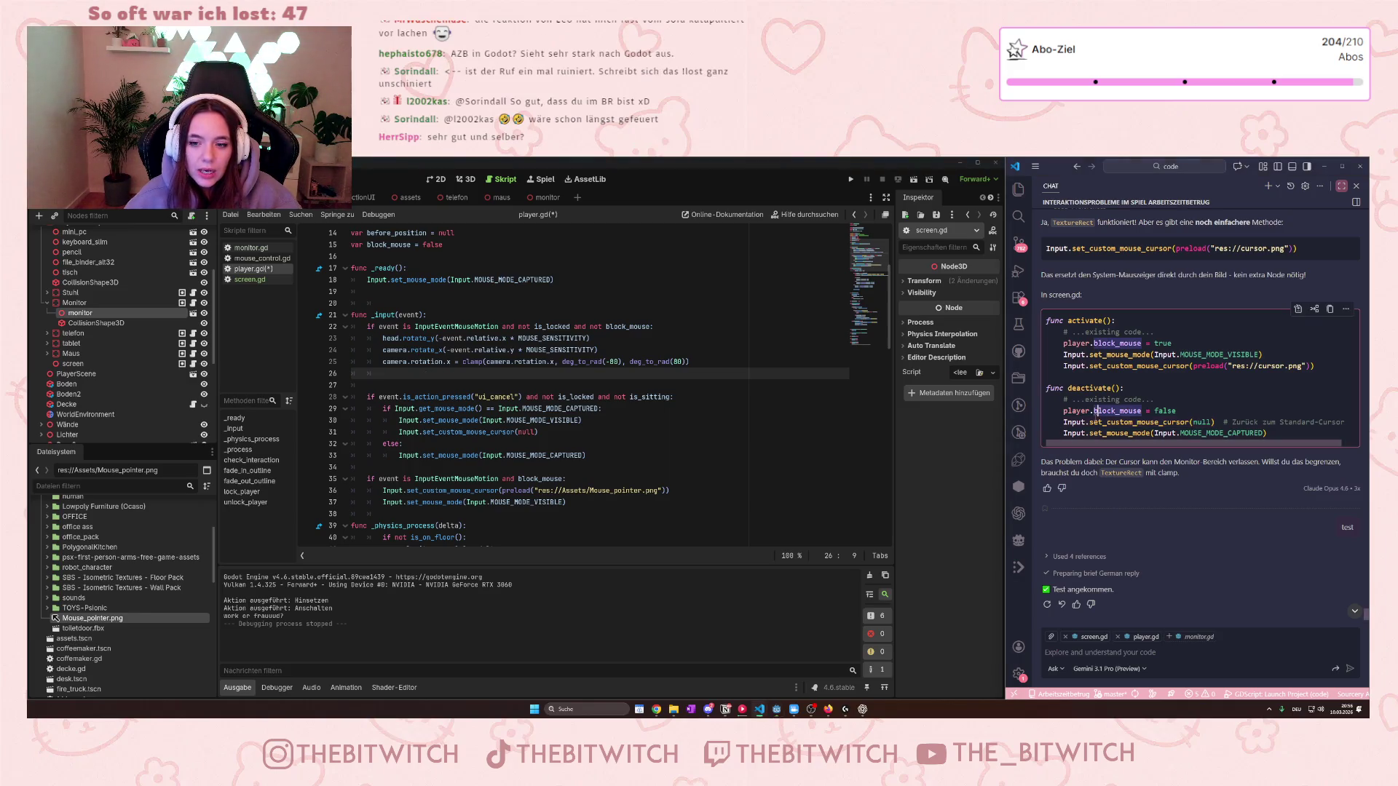
{"action": "left_click", "coordinate": [437, 369]}
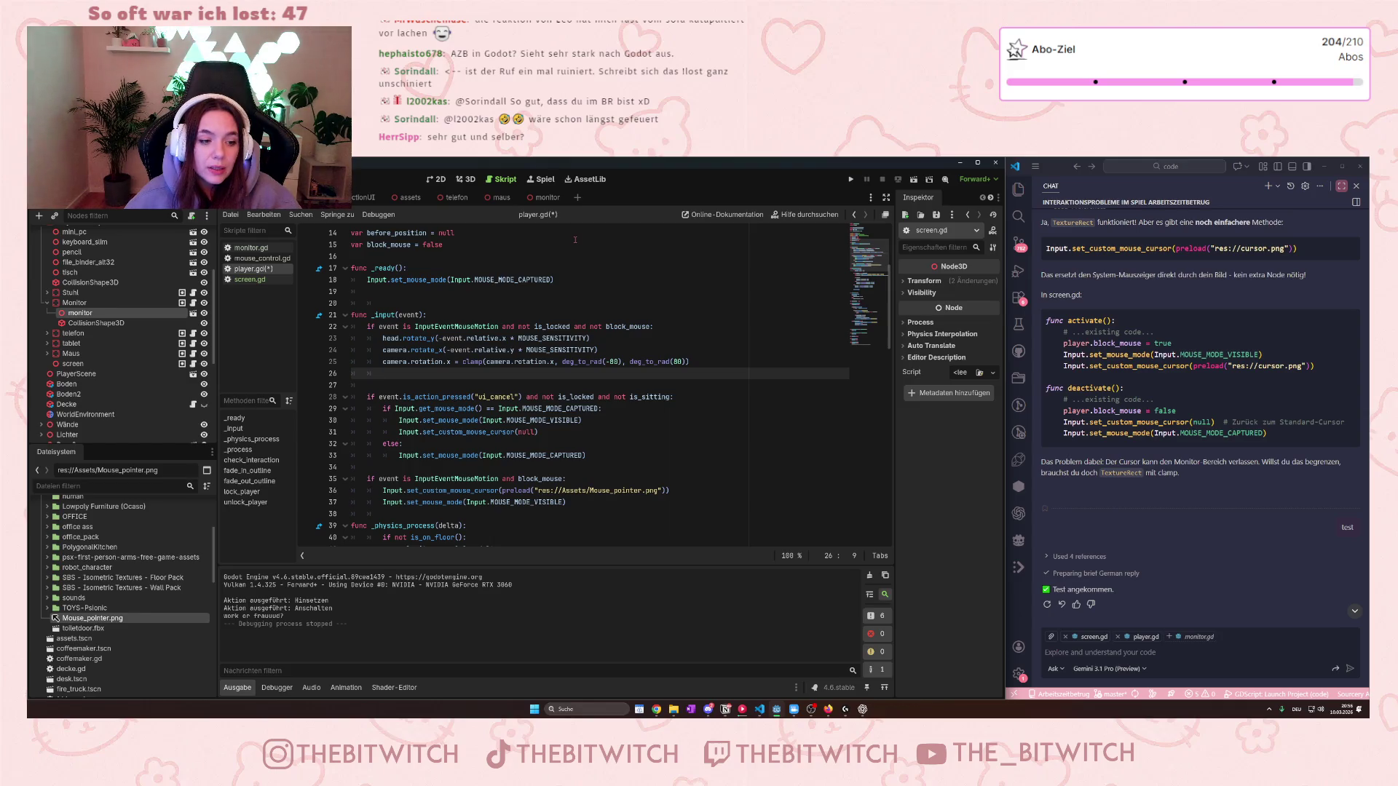
{"action": "left_click_drag", "start_coordinate": [573, 504], "coordinate": [384, 490]}
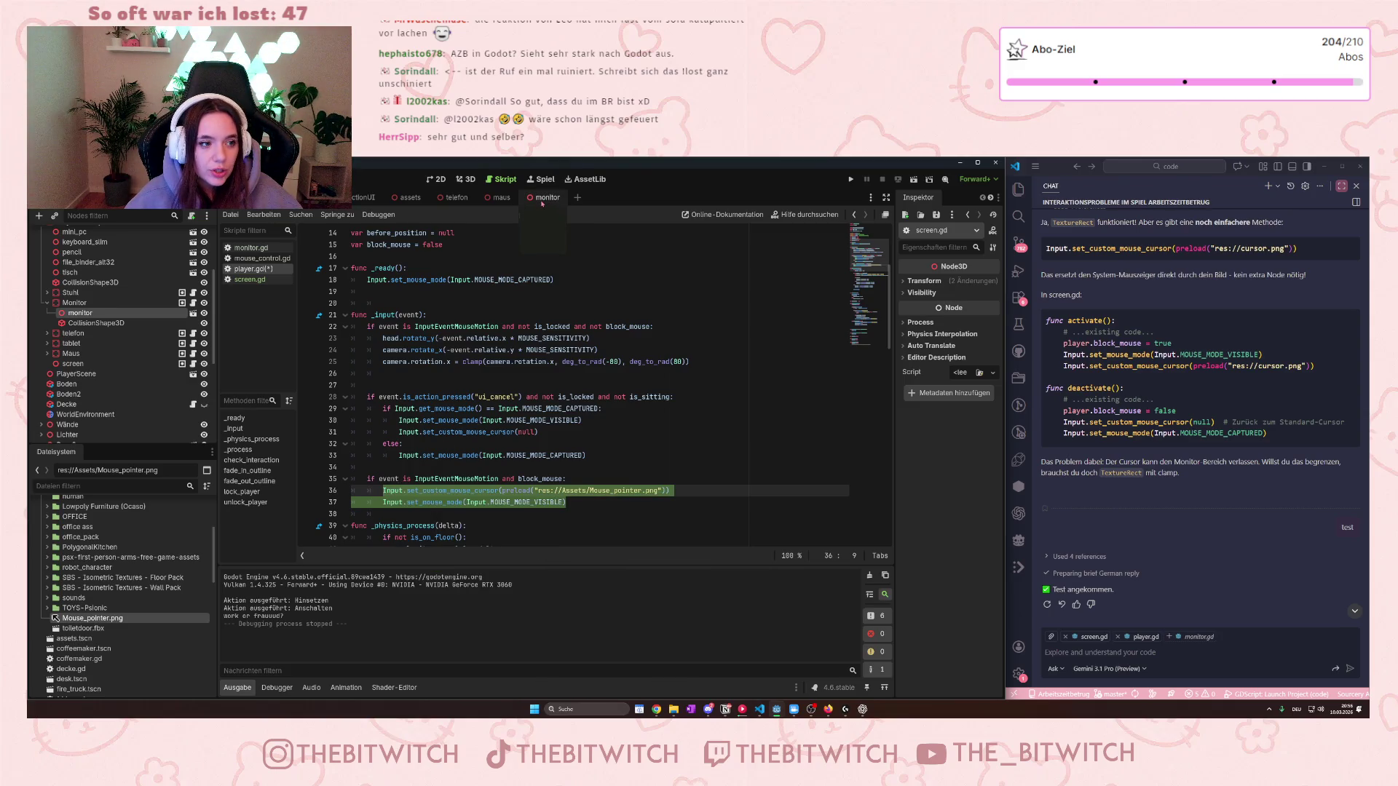
Open screen.gd and scroll through it to inspect the deactivate function.
{"action": "left_click", "coordinate": [248, 282]}
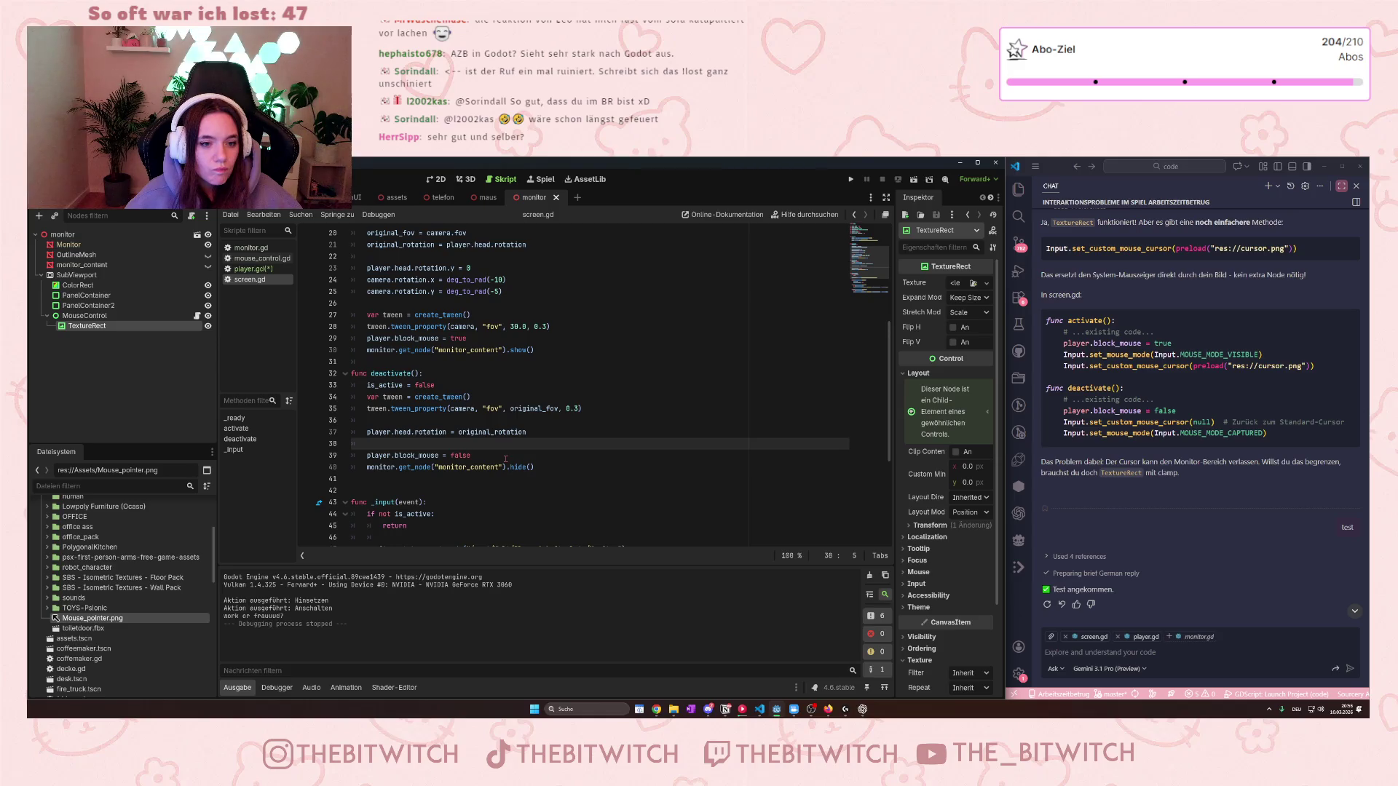
{"action": "scroll", "coordinate": [505, 459], "scroll_direction": "up", "scroll_amount": 4}
{"action": "scroll", "coordinate": [505, 458], "scroll_direction": "up", "scroll_amount": 3}
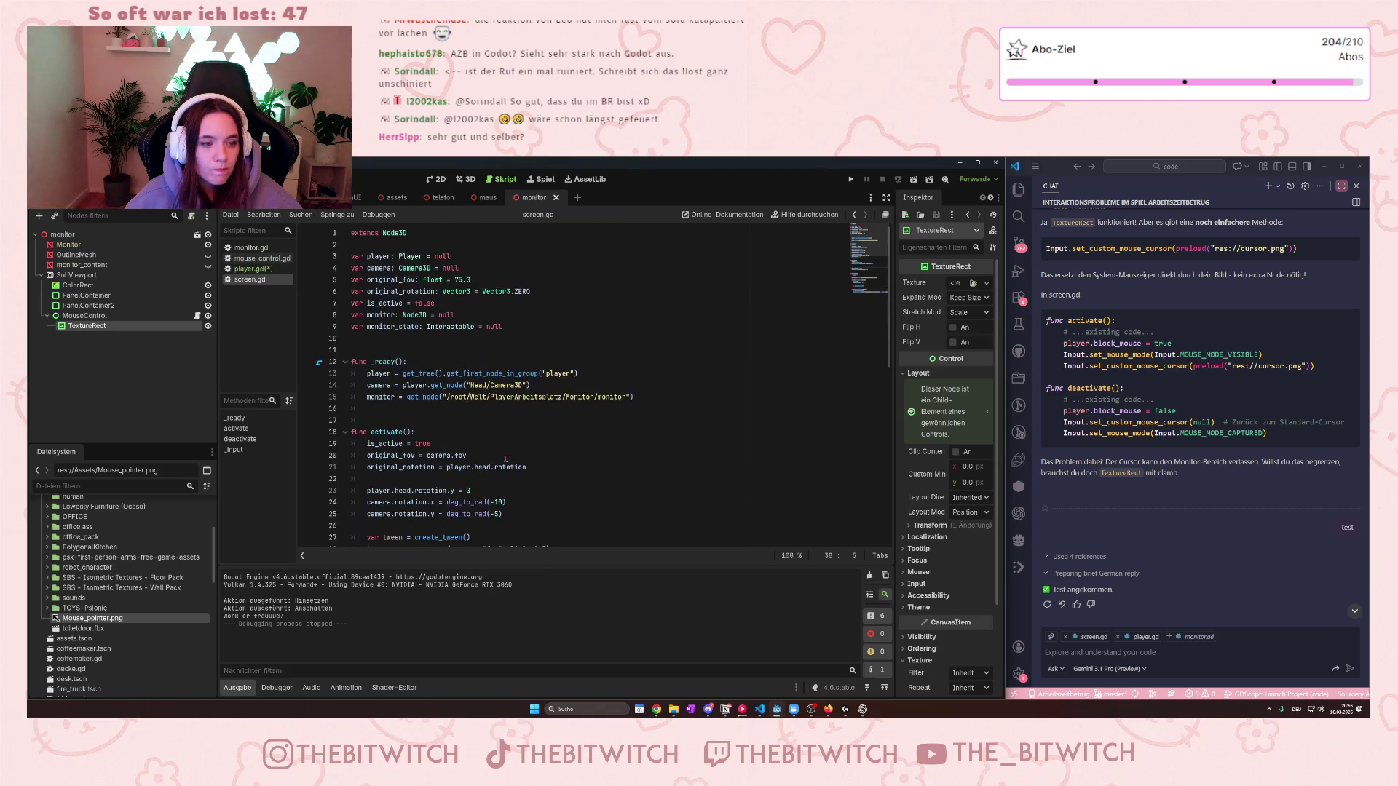
{"action": "scroll", "coordinate": [505, 458], "scroll_direction": "down", "scroll_amount": 5}
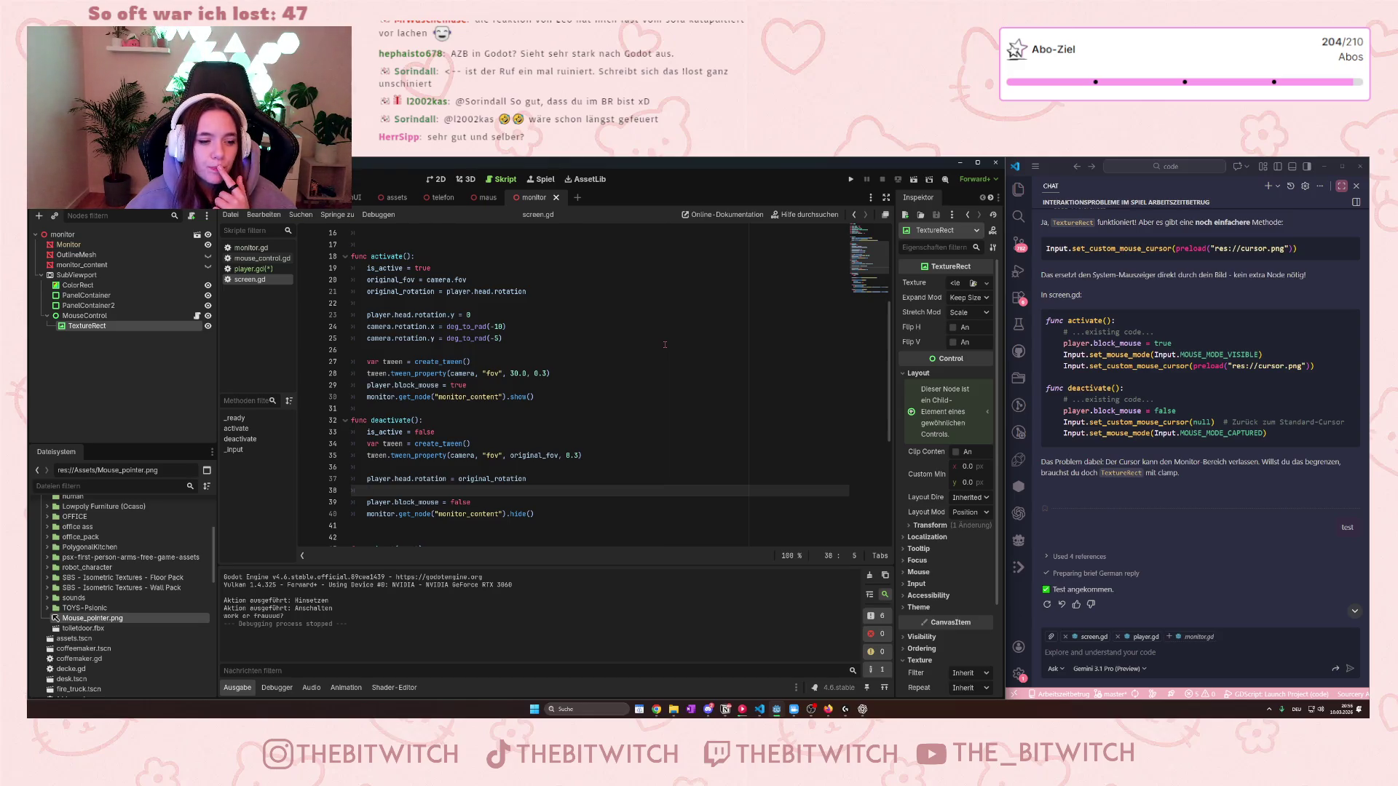
{"action": "scroll", "coordinate": [665, 344], "scroll_direction": "down", "scroll_amount": 2}
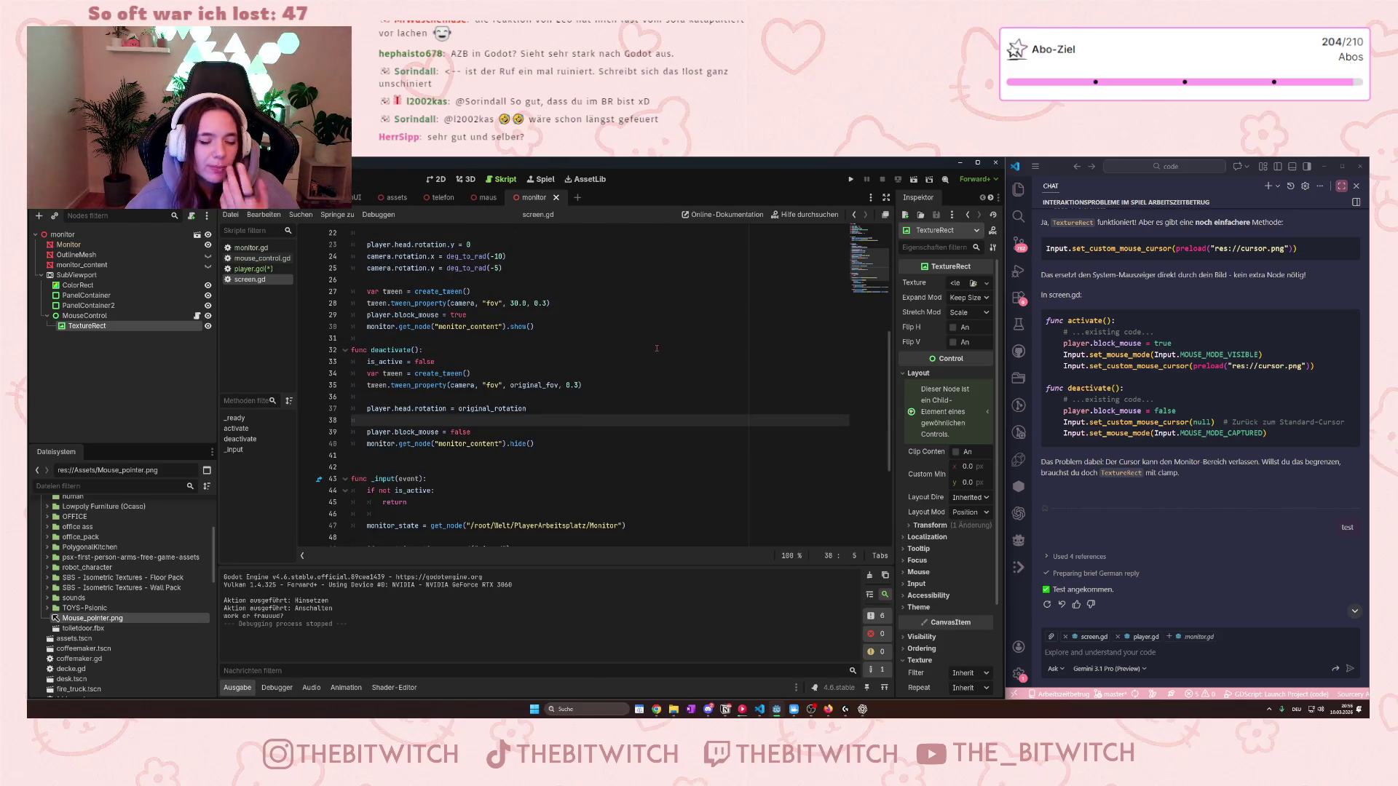
{"action": "scroll", "coordinate": [656, 350], "scroll_direction": "down", "scroll_amount": 1}
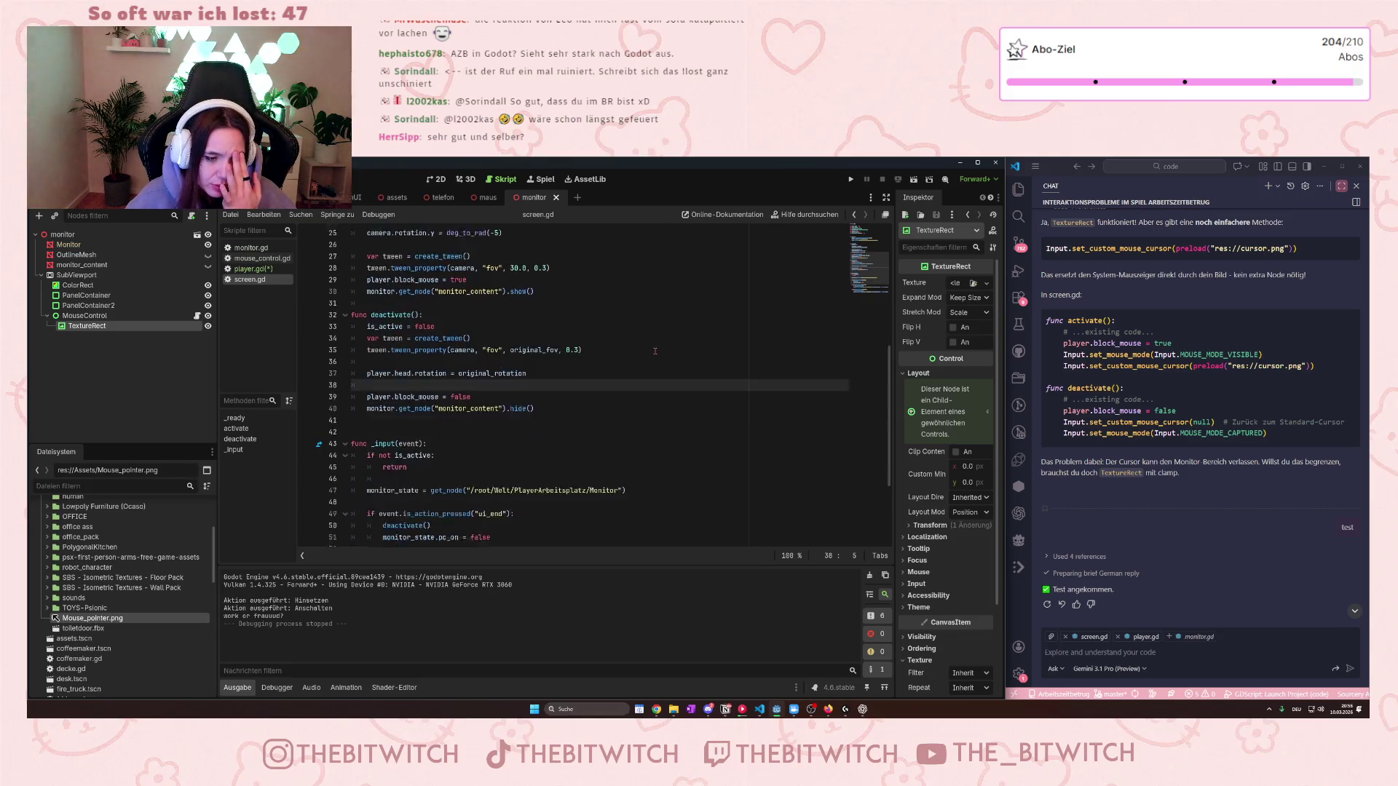
{"action": "scroll", "coordinate": [655, 351], "scroll_direction": "down", "scroll_amount": 1}
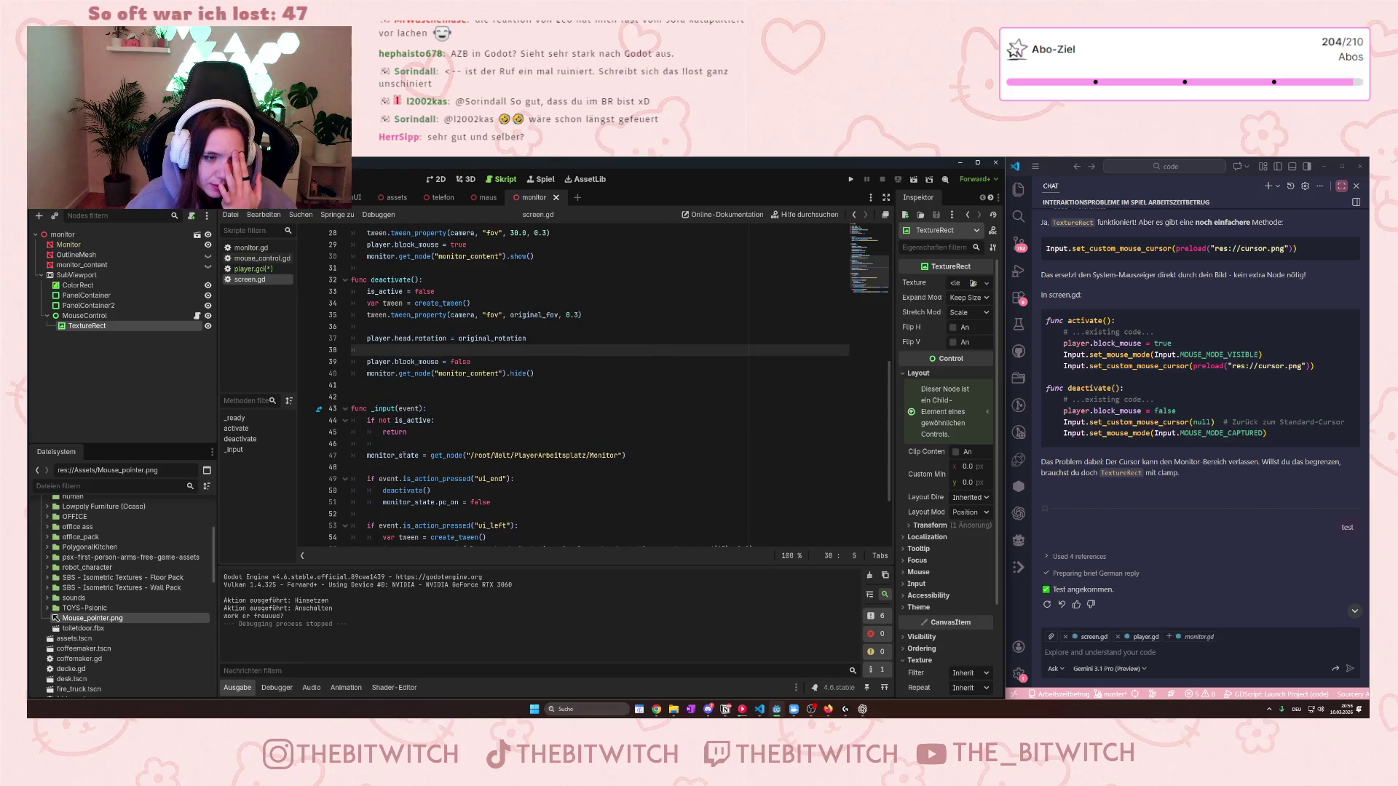
{"action": "scroll", "coordinate": [435, 378], "scroll_direction": "up", "scroll_amount": 3}
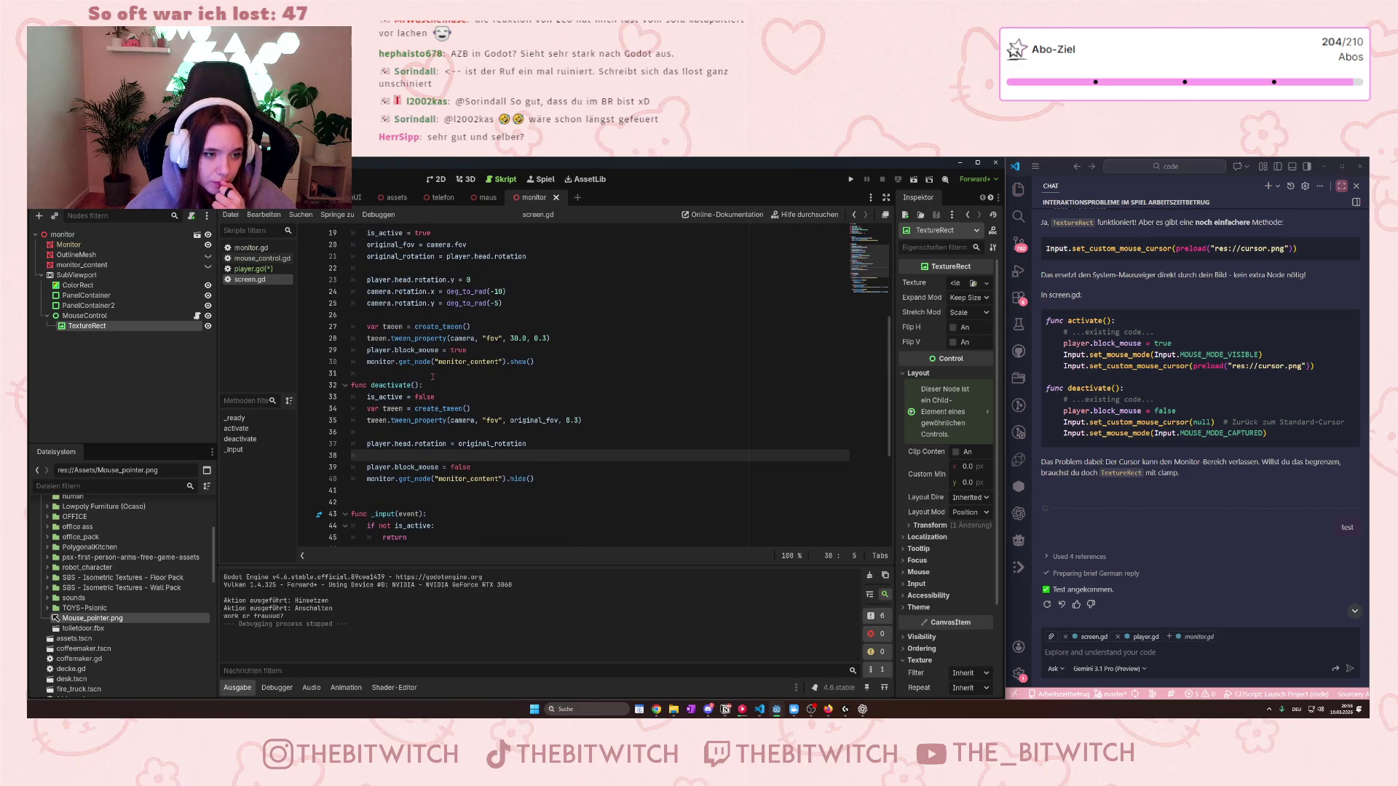
In player.gd, prefix lines 35–37 (block_mouse motion check and its cursor lines) with #.
{"action": "left_click", "coordinate": [247, 268]}
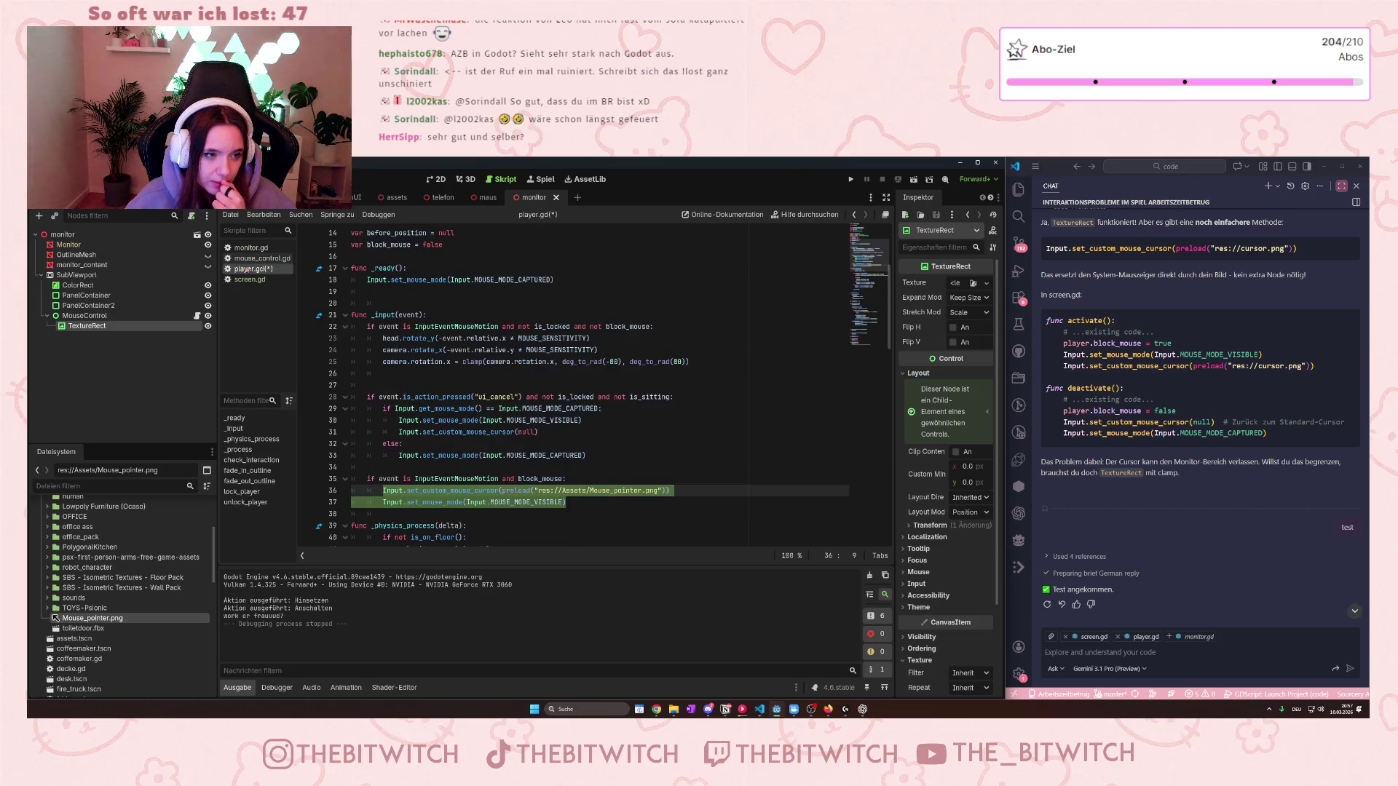
{"action": "mouse_move", "coordinate": [566, 502]}
{"action": "left_mouse_down"}
{"action": "mouse_move", "coordinate": [383, 490]}
{"action": "mouse_move", "coordinate": [434, 479]}
{"action": "left_mouse_up"}
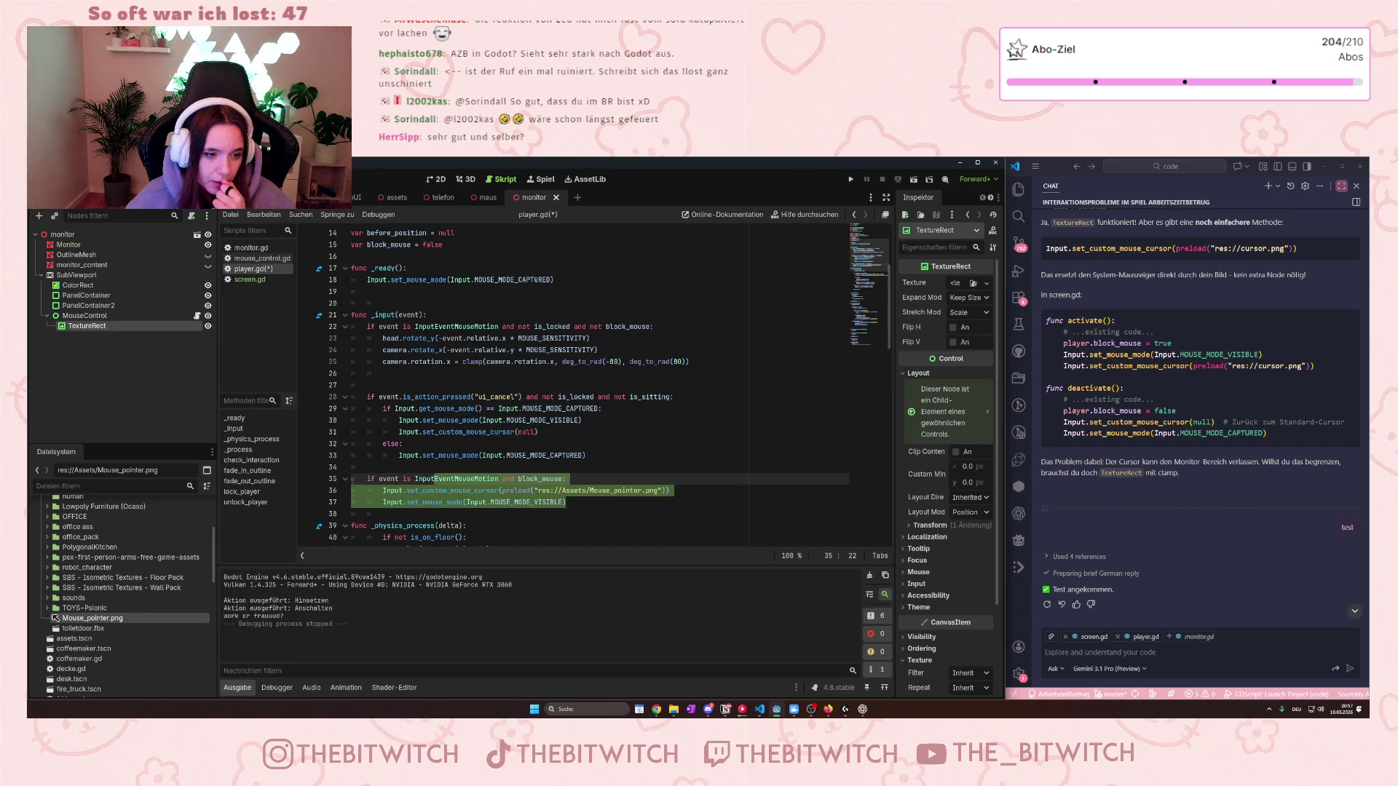
{"action": "left_click", "coordinate": [366, 479]}
{"action": "type", "text": "#"}
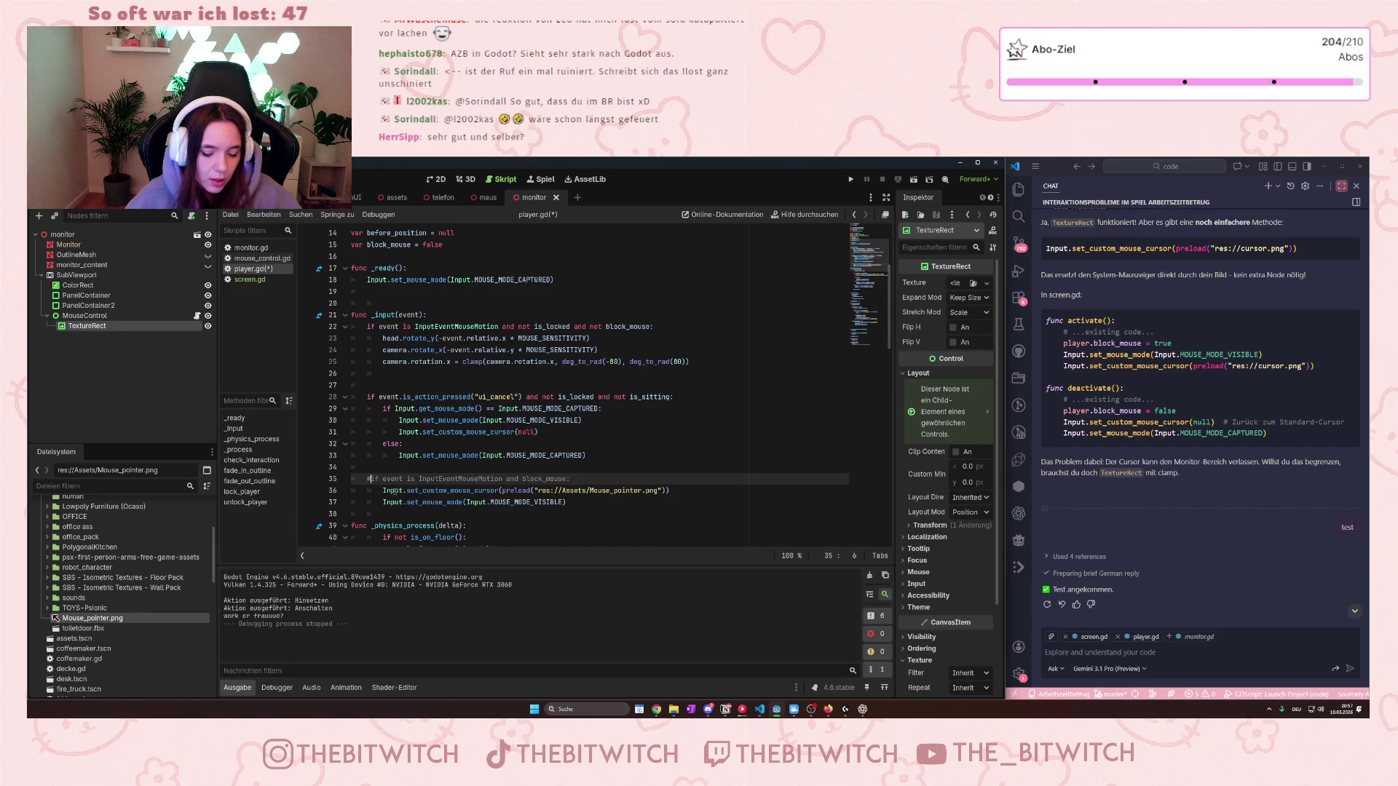
{"action": "key", "text": "Down"}
{"action": "key", "text": "Home"}
{"action": "type", "text": "#"}
{"action": "key", "text": "Down"}
{"action": "key", "text": "Home"}
{"action": "type", "text": "#"}
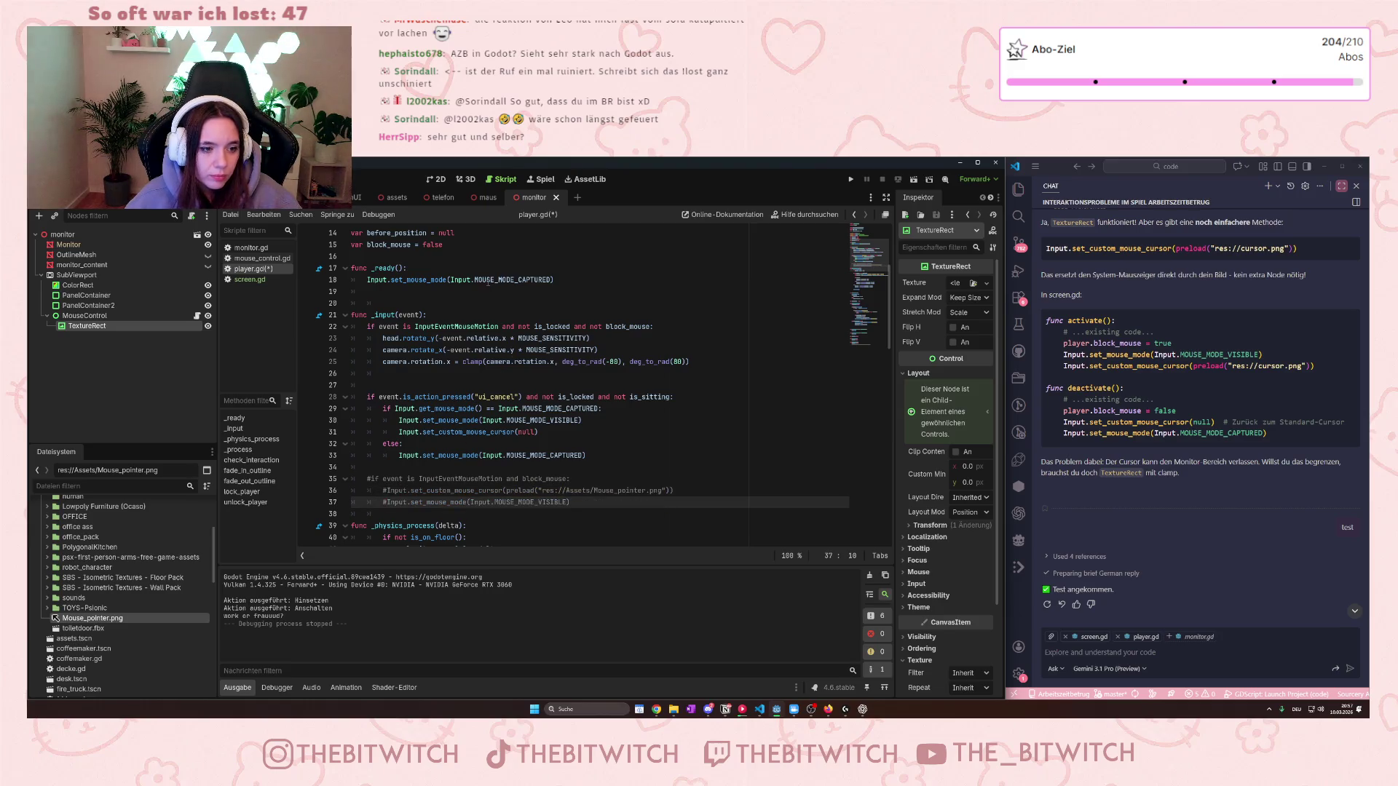
Select the commented custom-cursor and visible-mouse lines 36–37.
{"action": "left_click_drag", "start_coordinate": [590, 499], "coordinate": [364, 478]}
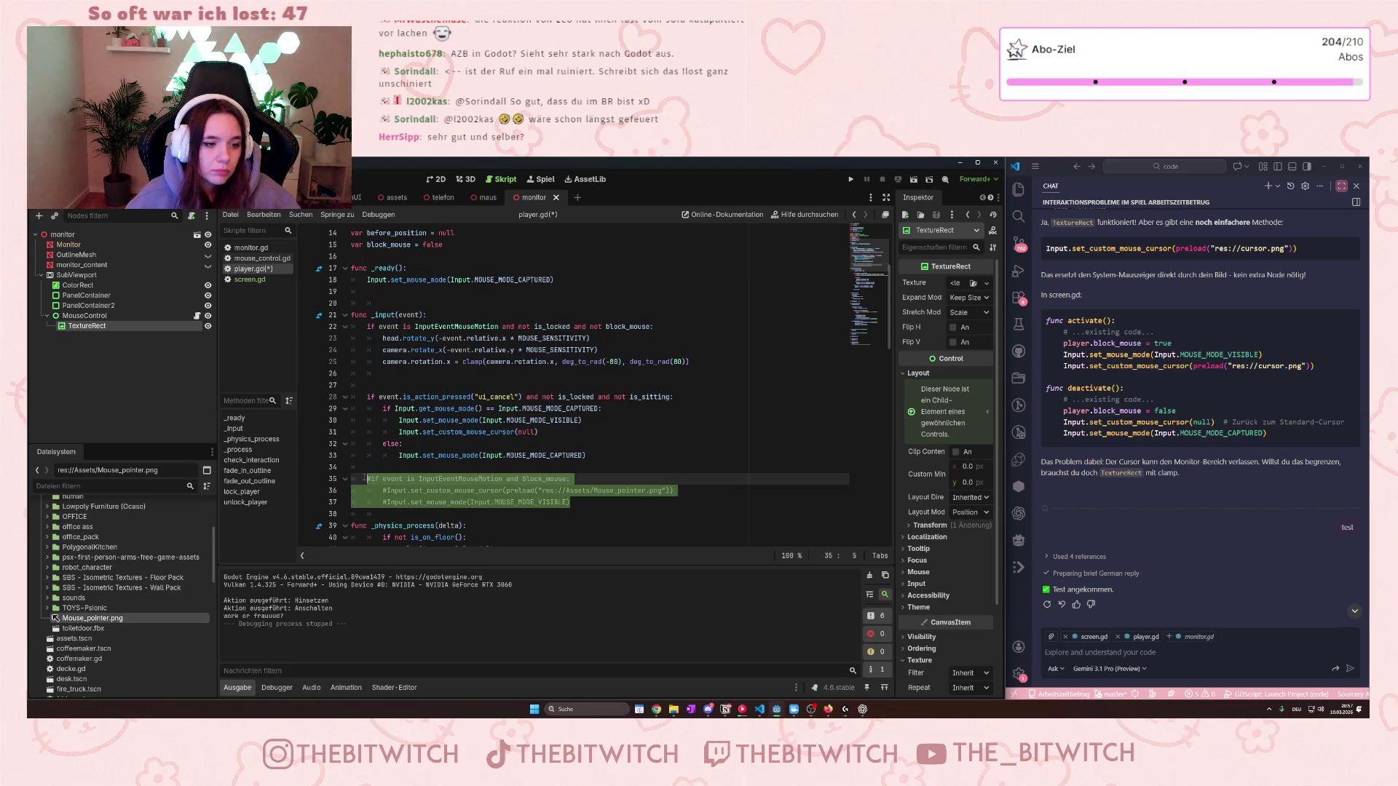
{"action": "left_click", "coordinate": [415, 479]}
{"action": "left_click_drag", "start_coordinate": [571, 502], "coordinate": [390, 491]}
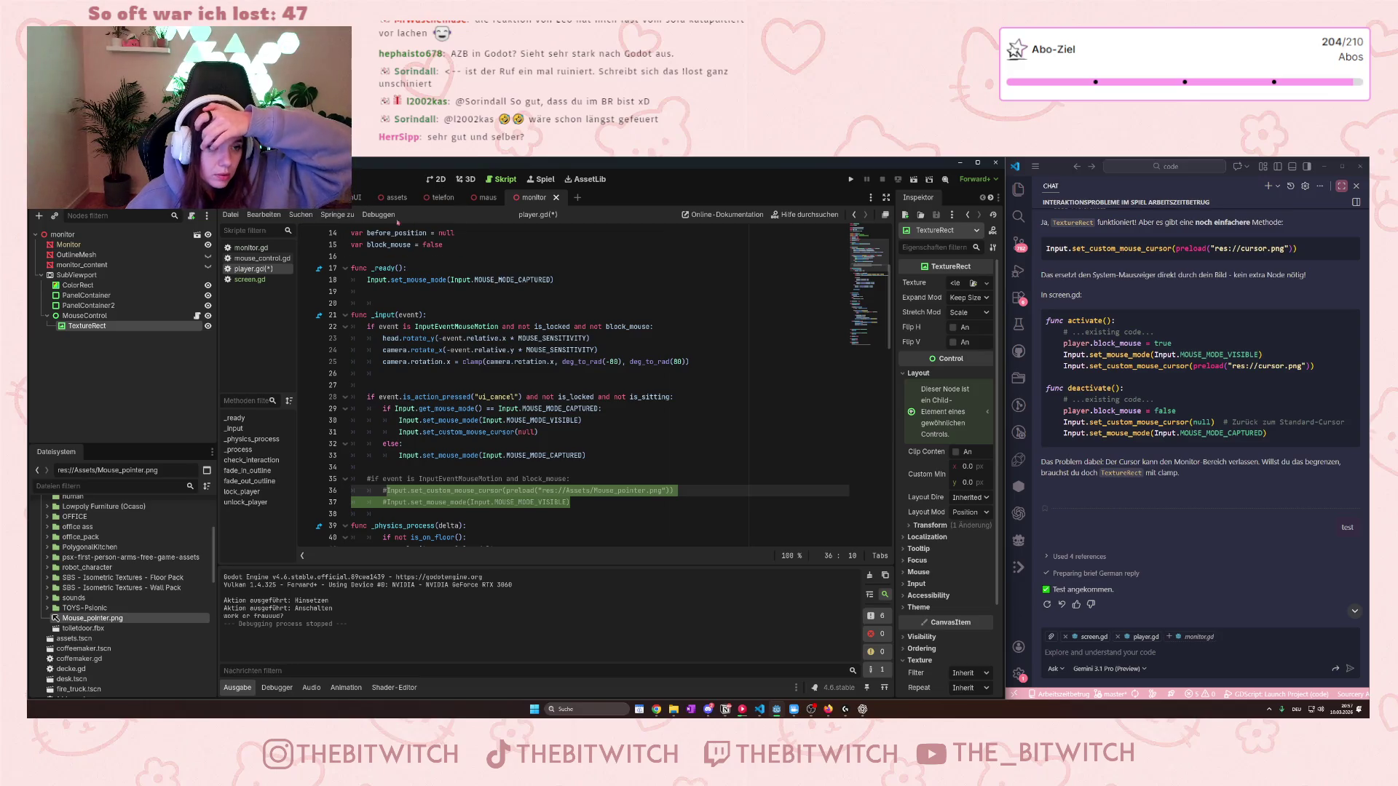
In screen.gd, paste the custom-cursor lines on a new line after show() in activate().
{"action": "left_click", "coordinate": [250, 279]}
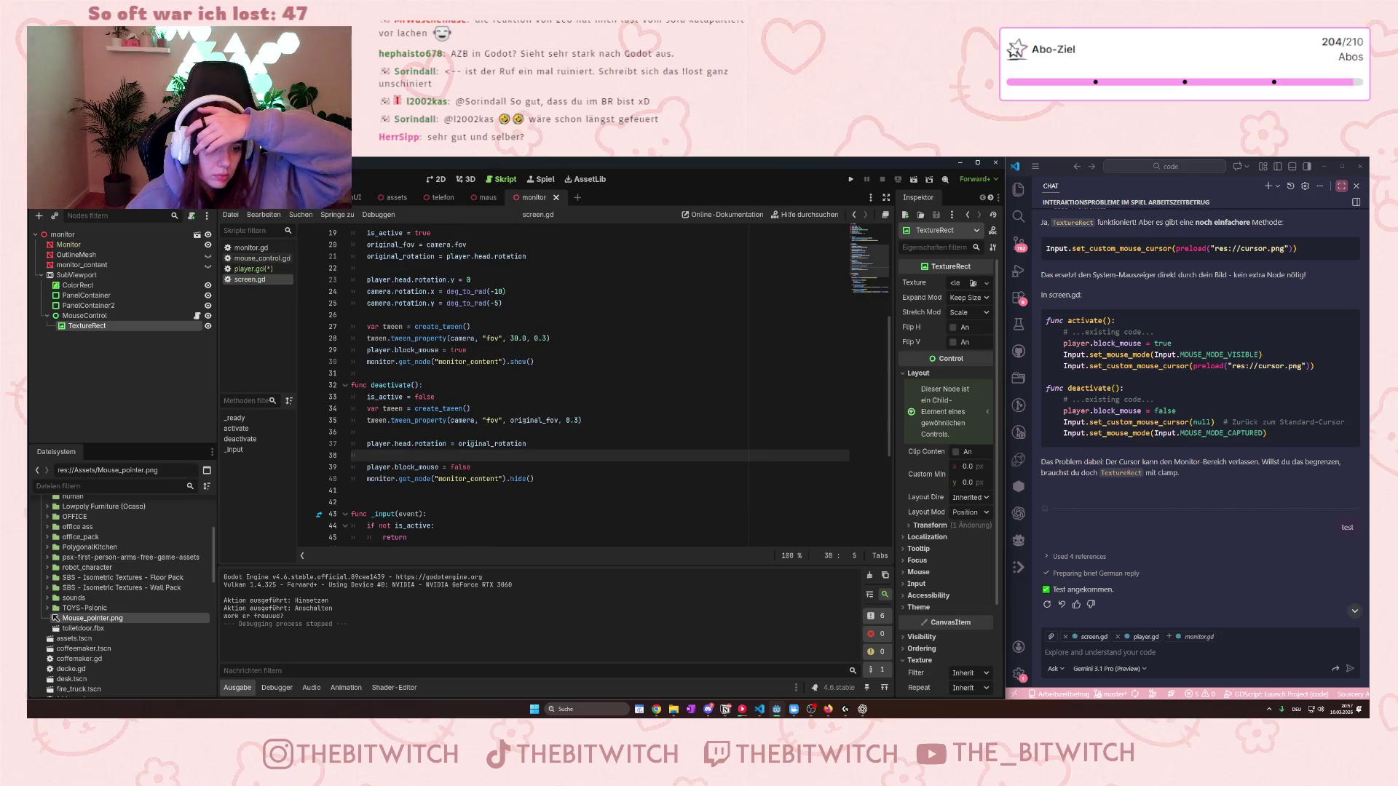
{"action": "scroll", "coordinate": [398, 440], "scroll_direction": "up", "scroll_amount": 3}
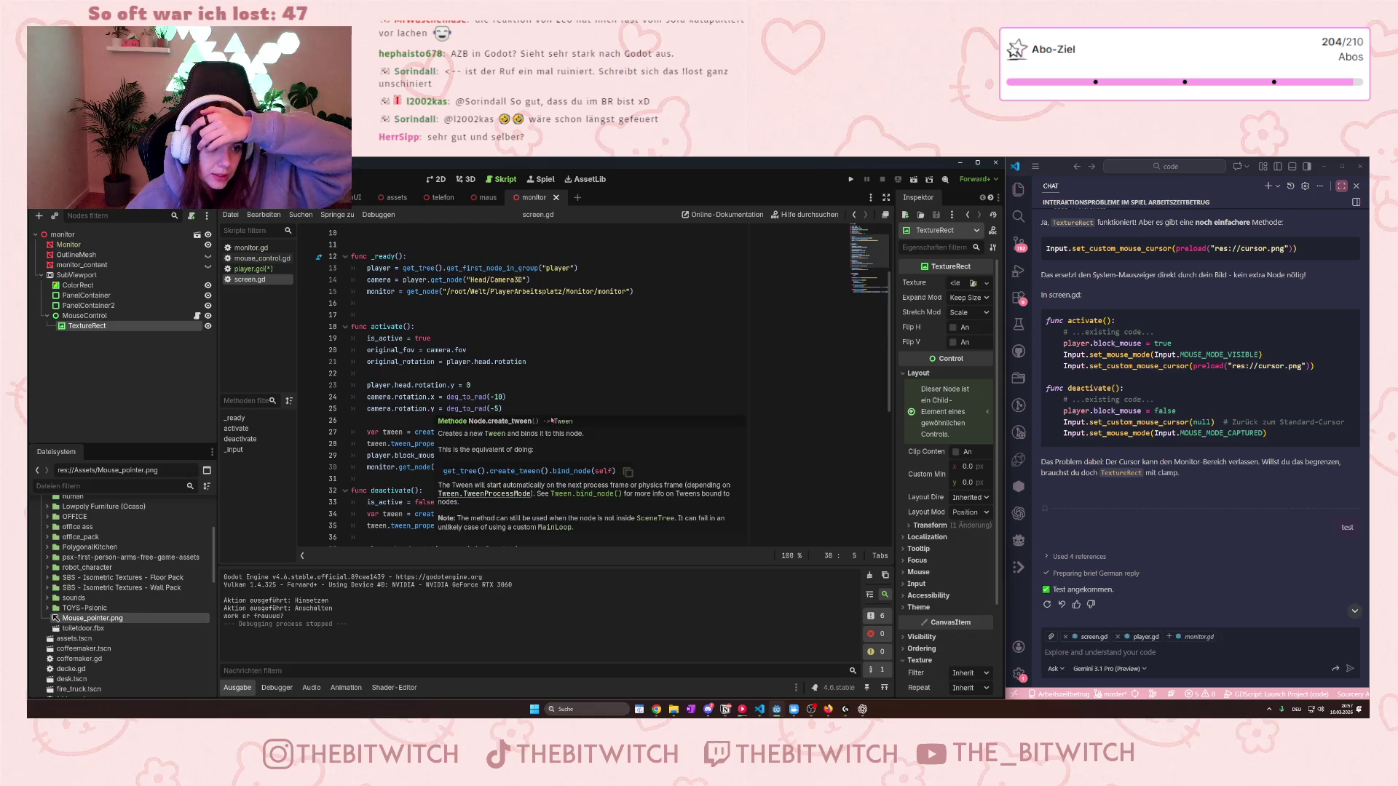
{"action": "left_click", "coordinate": [609, 362]}
{"action": "left_click", "coordinate": [559, 467]}
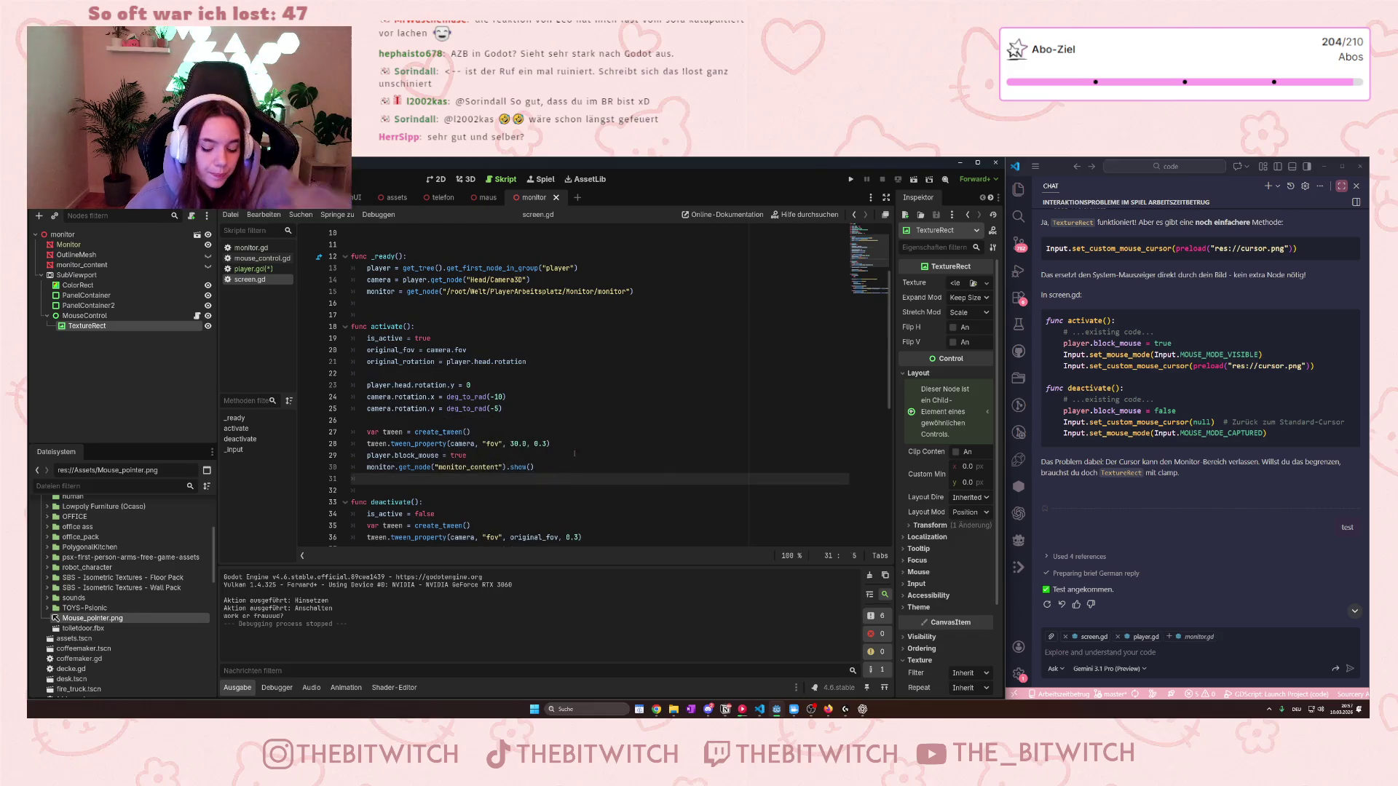
{"action": "key", "text": "Return"}
{"action": "key", "text": "ctrl+v"}
{"action": "key", "text": "ctrl+k"}
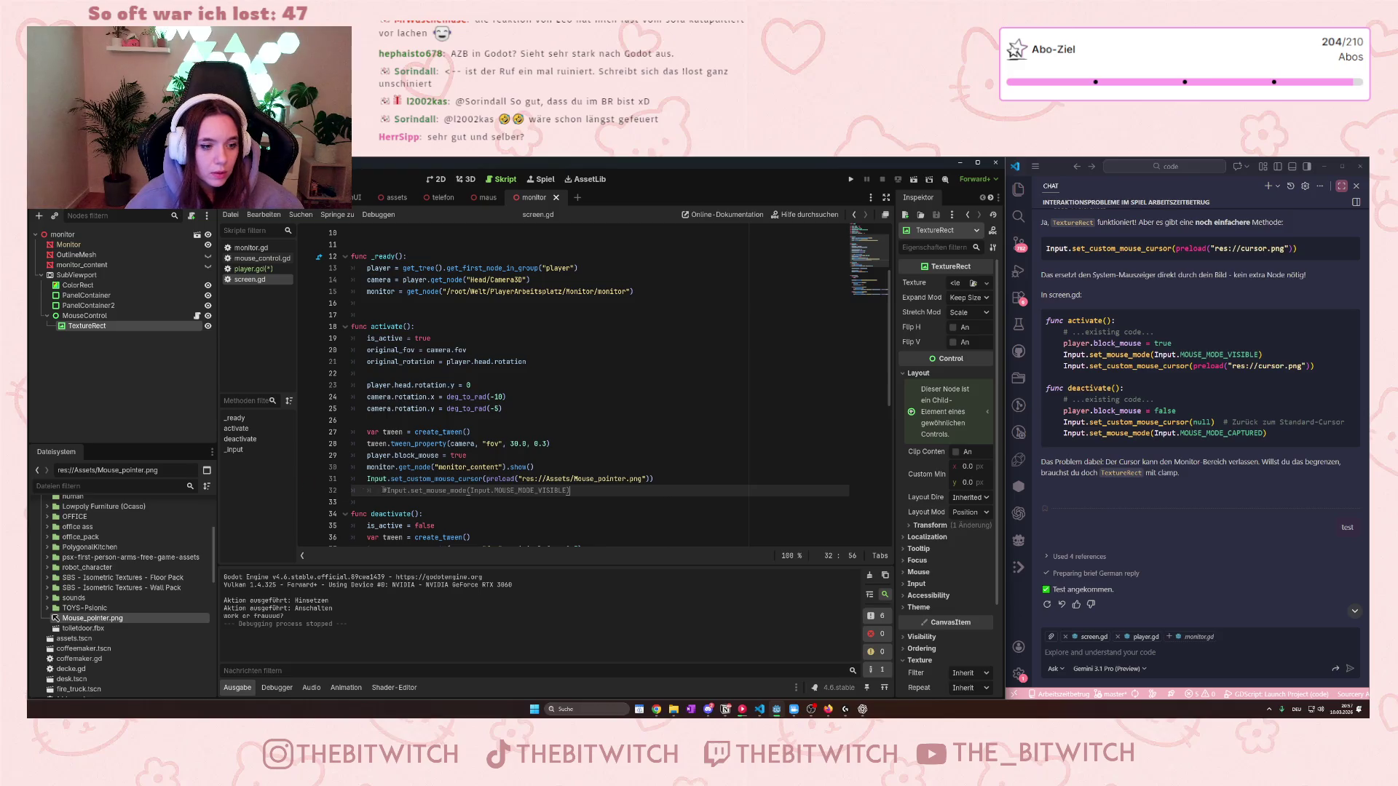
Uncomment the set_mouse_mode line, then delete both added cursor lines again.
{"action": "left_click", "coordinate": [387, 490]}
{"action": "key", "text": "BackSpace"}
{"action": "key", "text": "BackSpace"}
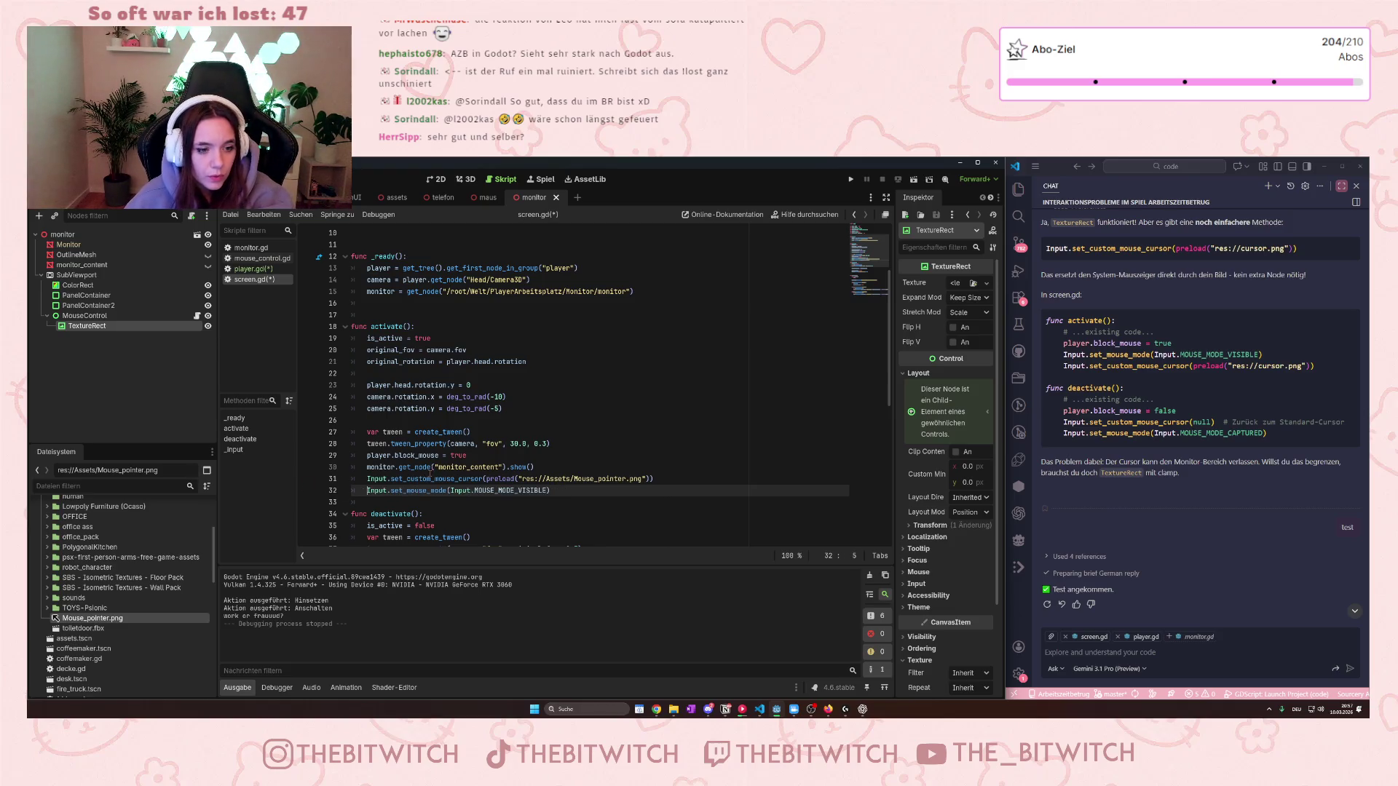
{"action": "scroll", "coordinate": [502, 498], "scroll_direction": "down", "scroll_amount": 3}
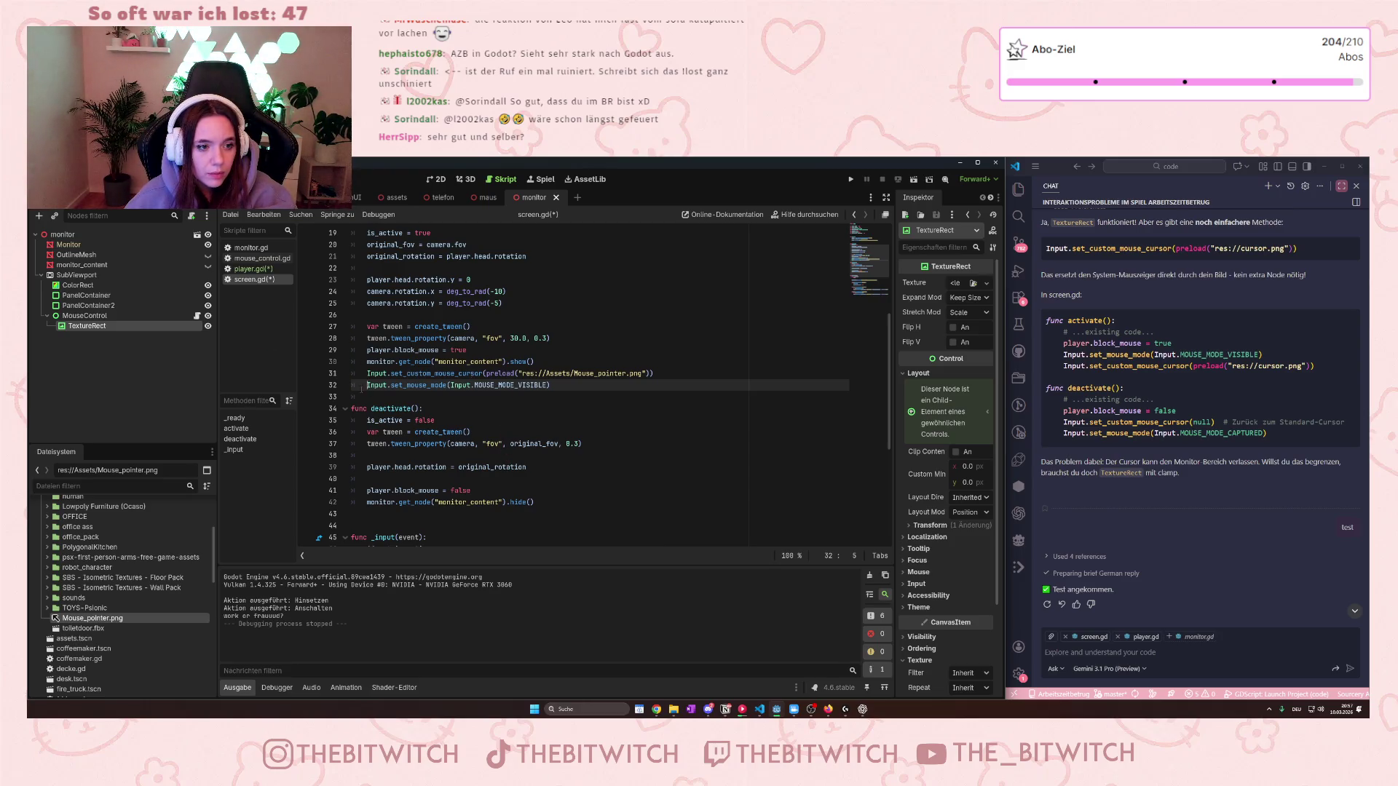
{"action": "mouse_move", "coordinate": [410, 379]}
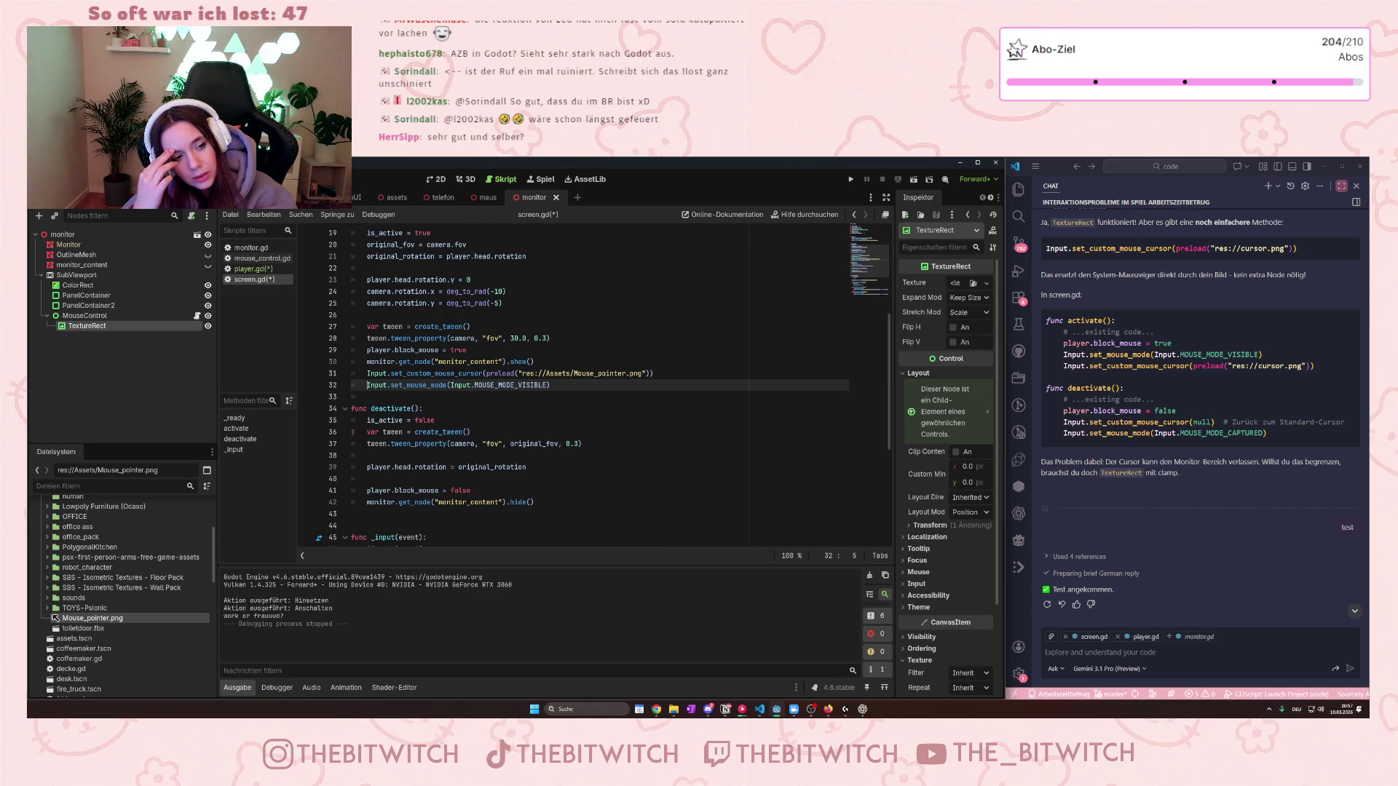
{"action": "key", "text": "ctrl+shift+k"}
{"action": "key", "text": "ctrl+shift+k"}
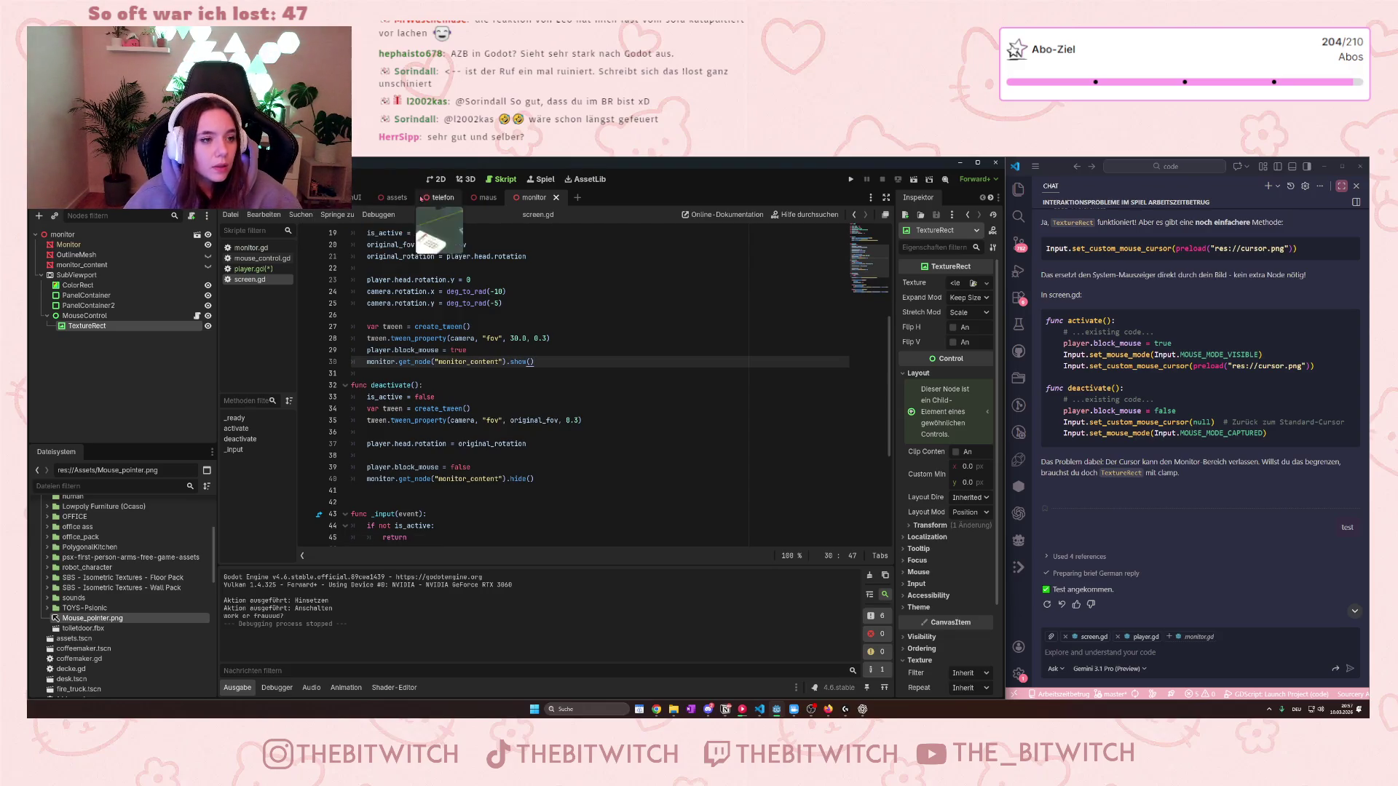
In player.gd, uncomment the mouse-motion block lines and delete blank line 27.
{"action": "left_click", "coordinate": [251, 269]}
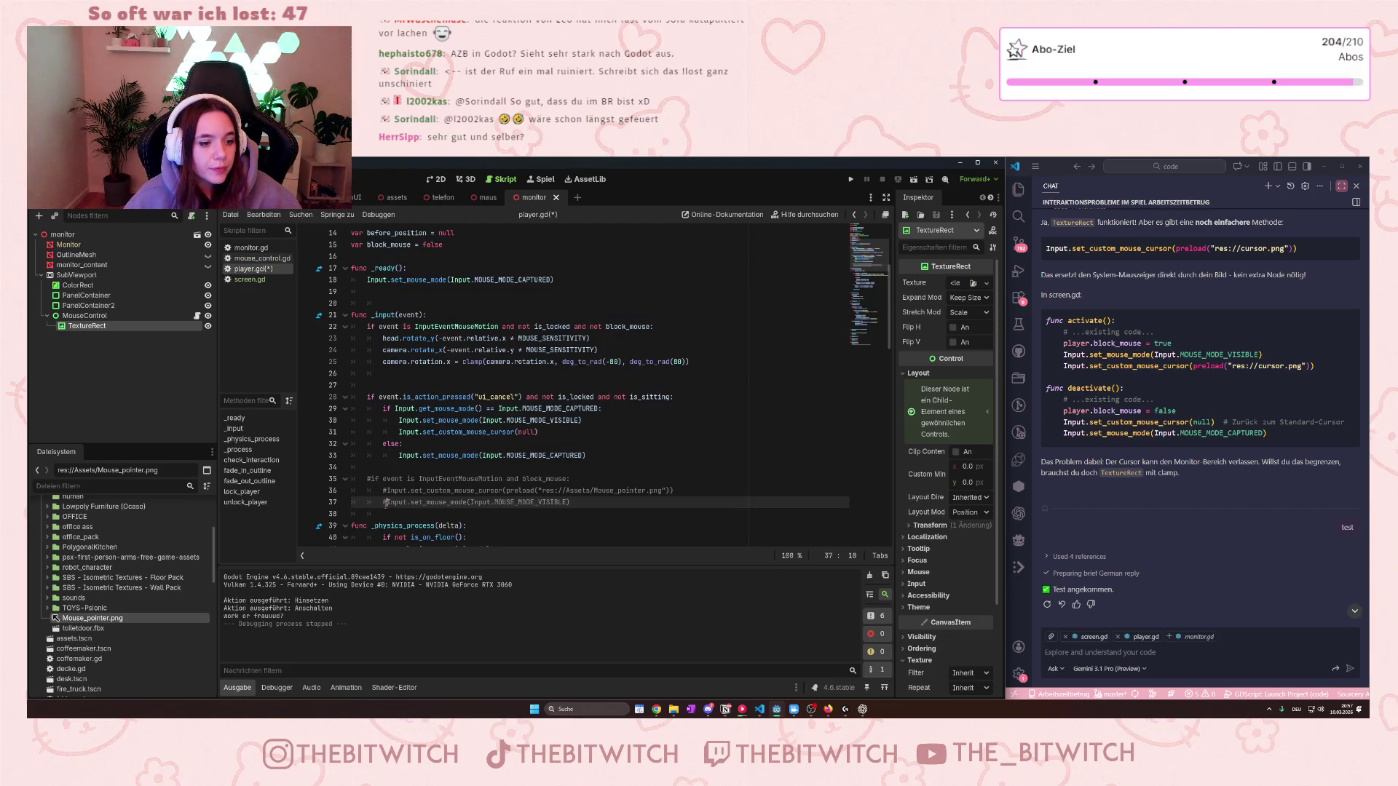
{"action": "key", "text": "ctrl+k"}
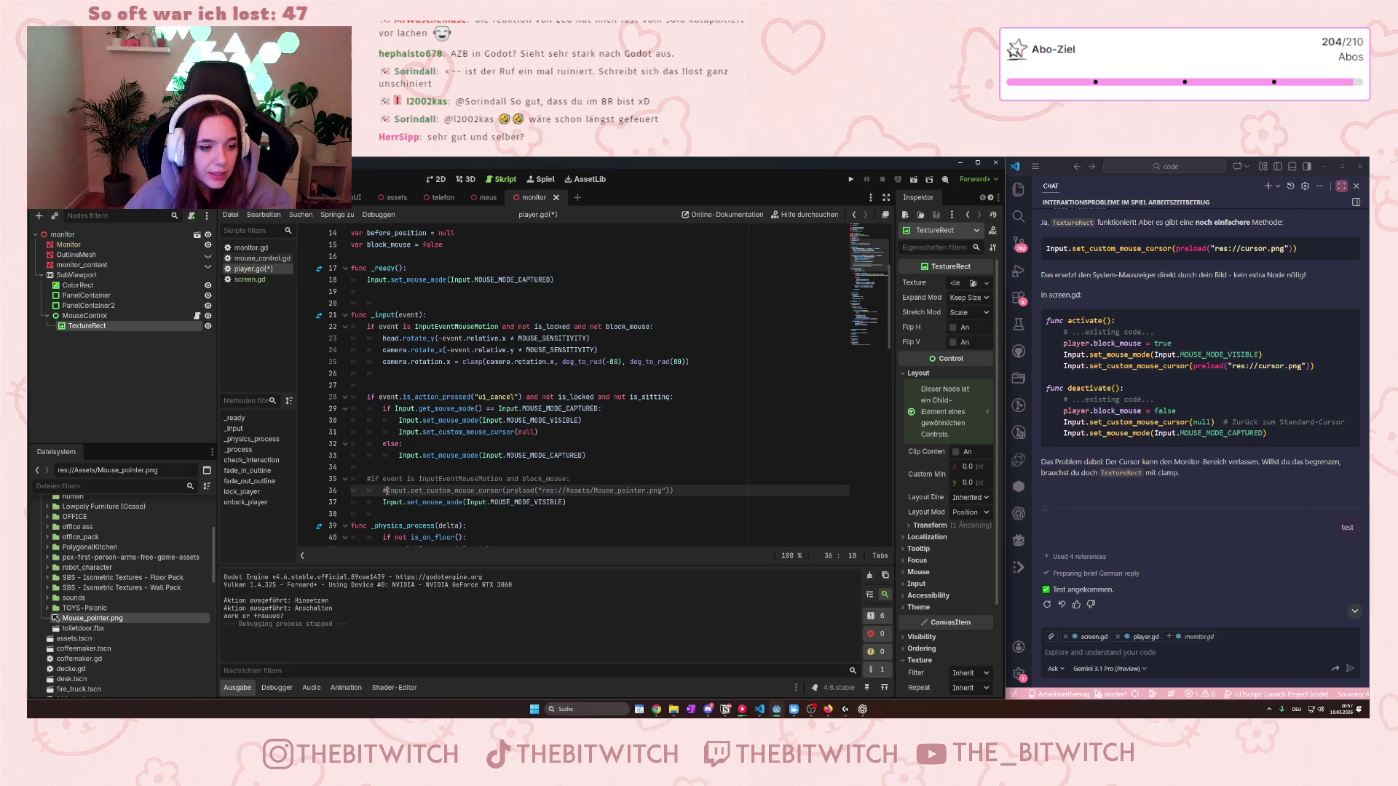
{"action": "key", "text": "BackSpace"}
{"action": "key", "text": "Up"}
{"action": "key", "text": "Home"}
{"action": "key", "text": "Delete"}
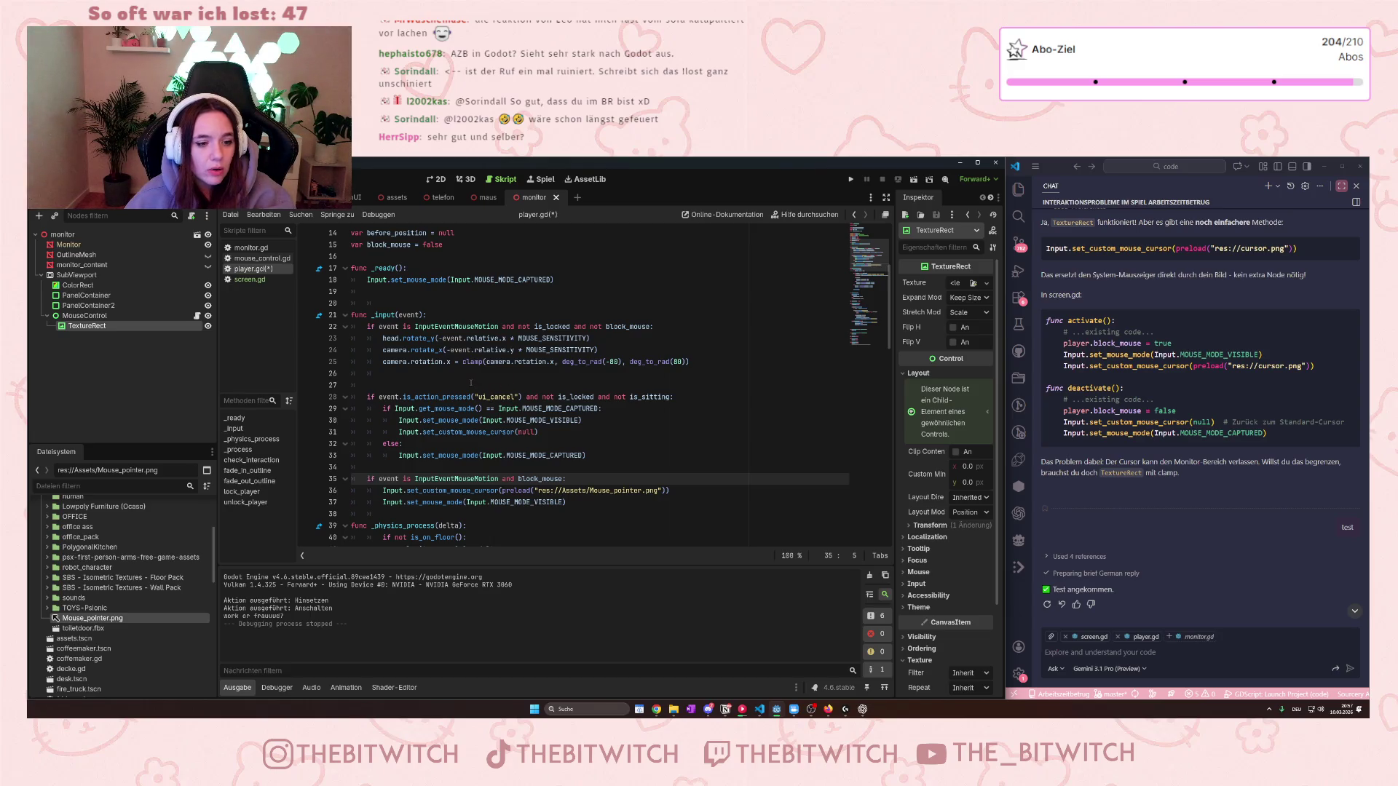
{"action": "left_click", "coordinate": [471, 384]}
{"action": "key", "text": "BackSpace"}
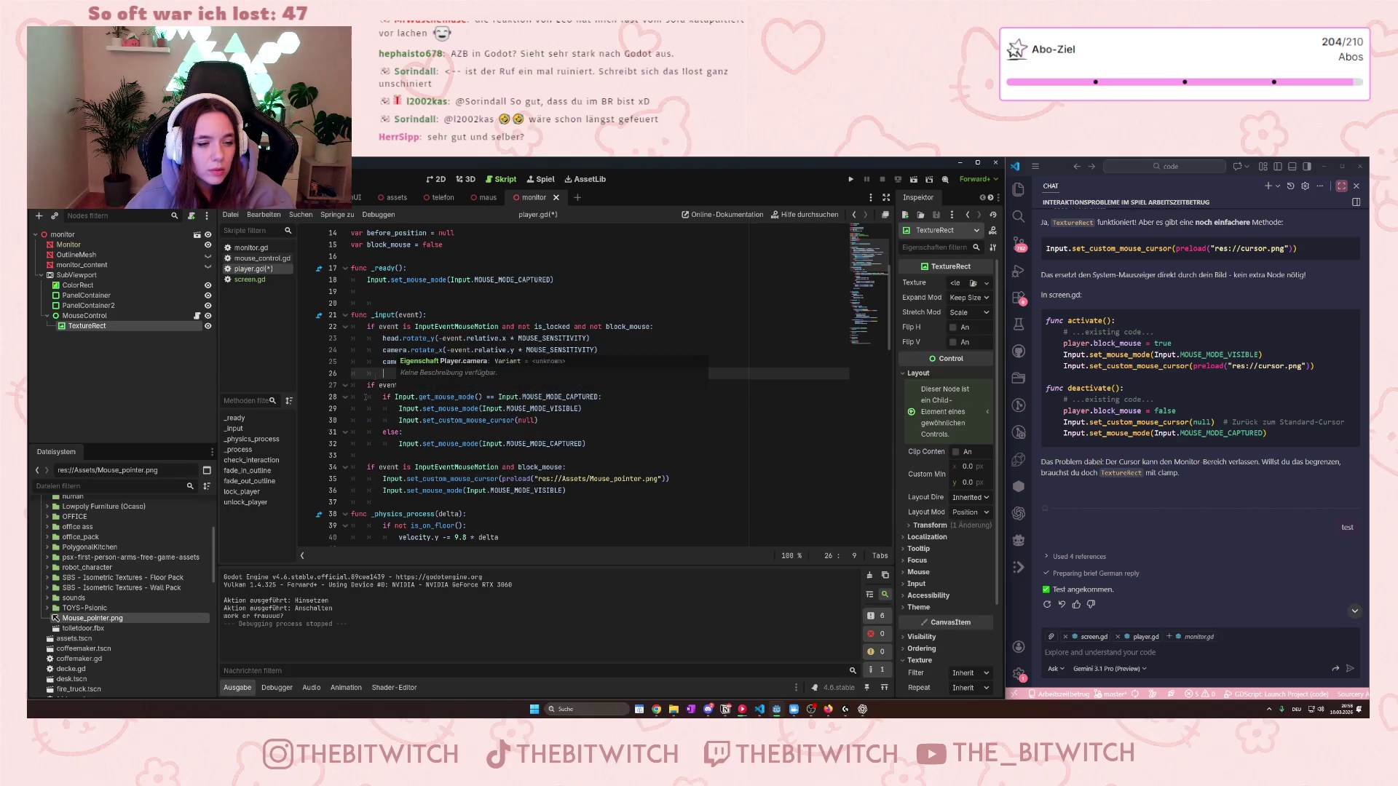
Comment out the mouse-motion if line and its two cursor lines again, then return to screen.gd.
{"action": "left_click", "coordinate": [366, 466]}
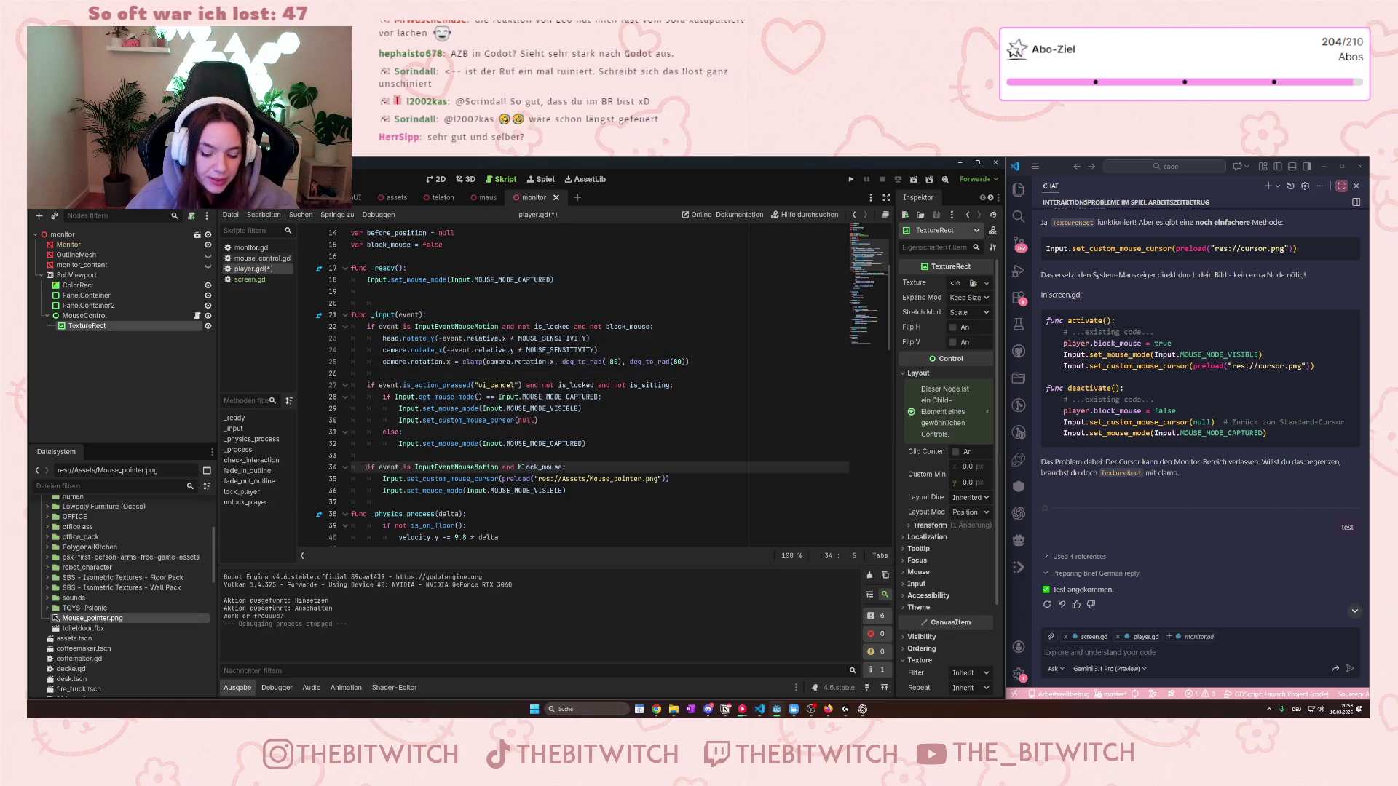
{"action": "key", "text": "ctrl+k"}
{"action": "left_click", "coordinate": [382, 478]}
{"action": "key", "text": "ctrl+k"}
{"action": "left_click", "coordinate": [383, 490]}
{"action": "key", "text": "ctrl+k"}
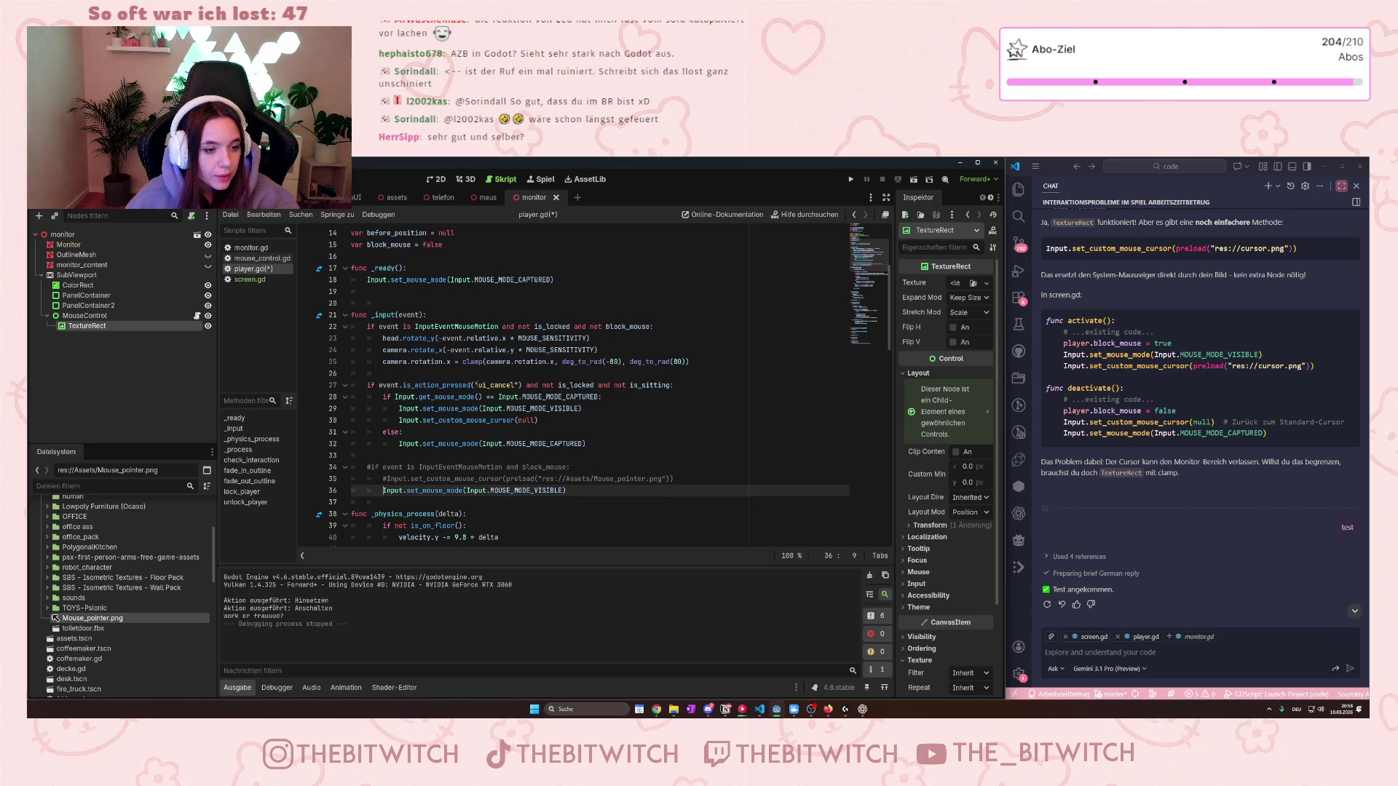
{"action": "left_click", "coordinate": [249, 280]}
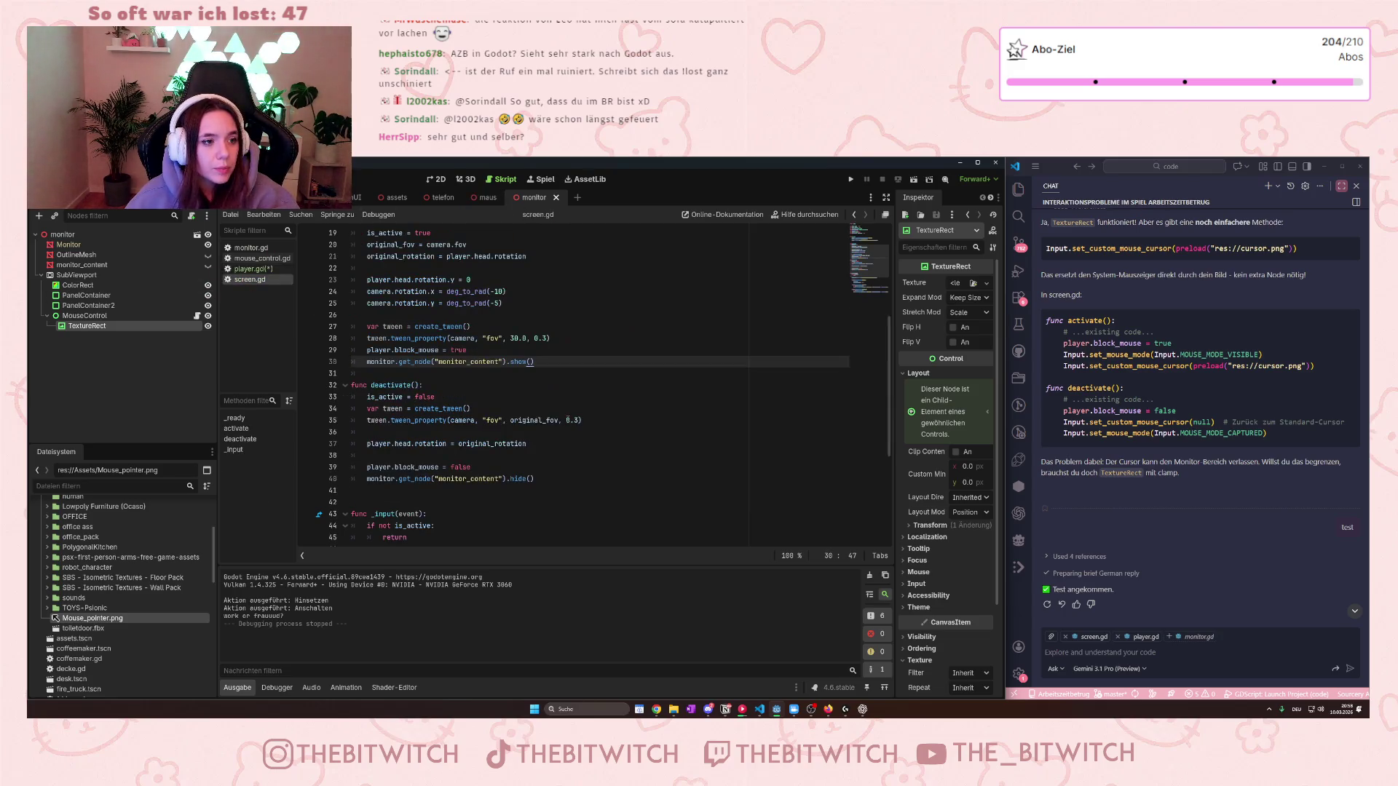
{"action": "left_click", "coordinate": [556, 395]}
{"action": "key", "text": "ctrl+z"}
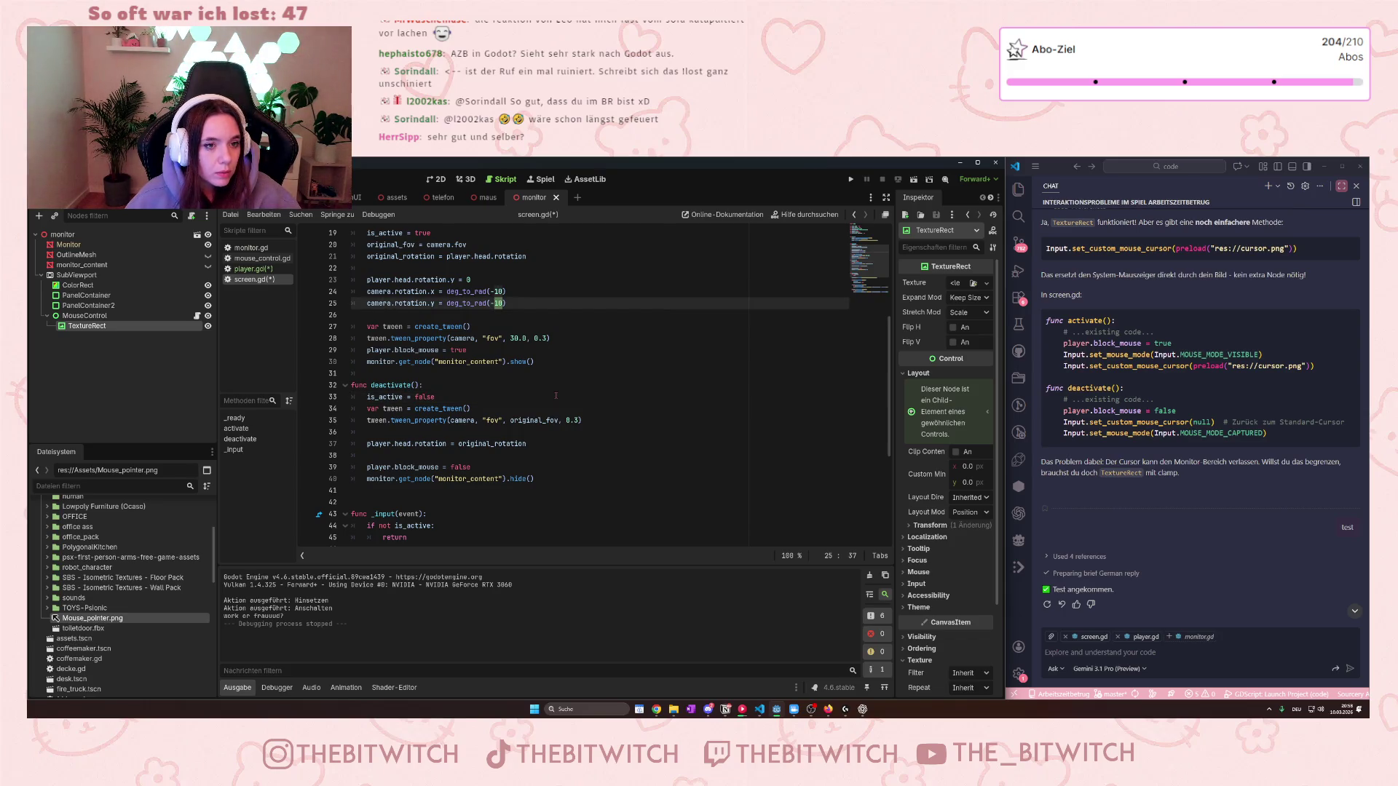
{"action": "type", "text": "5"}
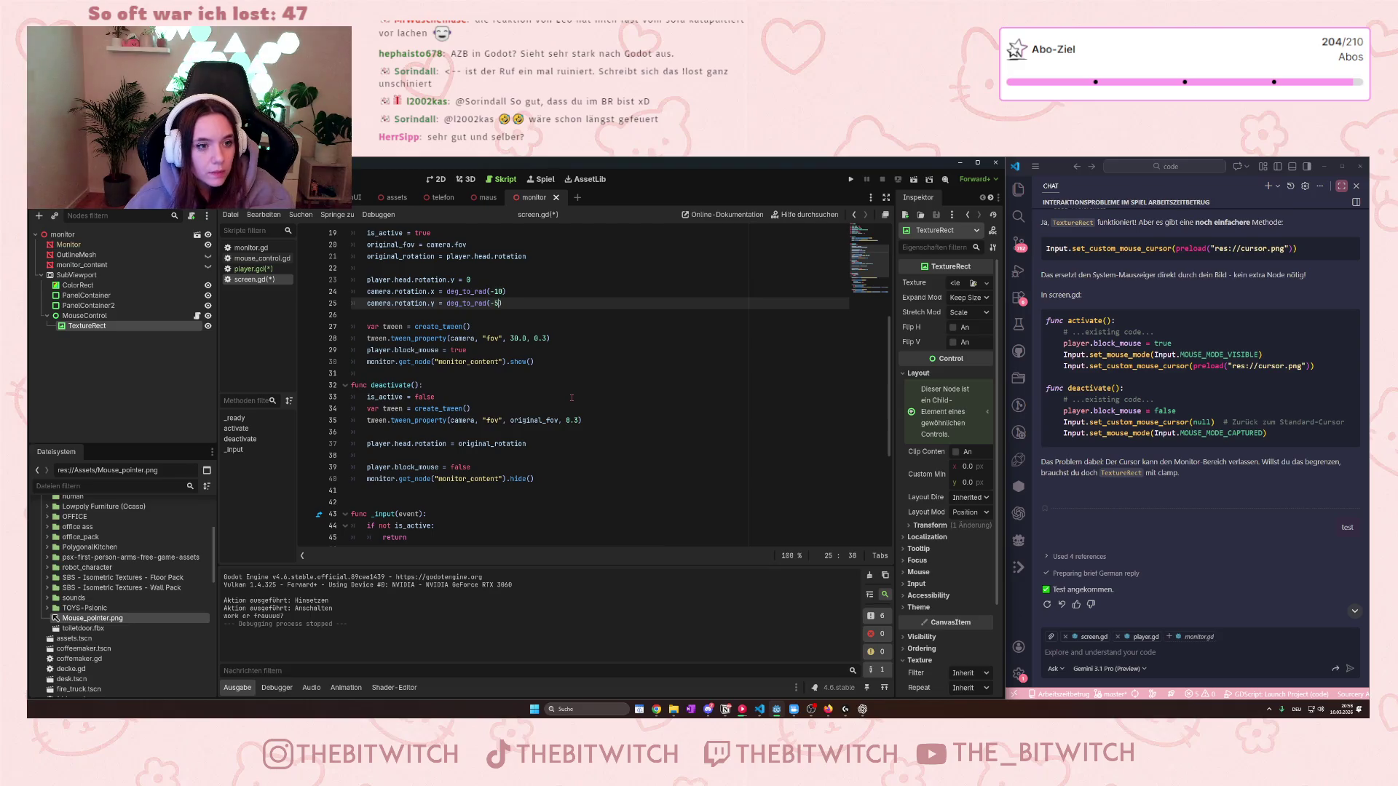
{"action": "key", "text": "ctrl+s"}
{"action": "left_click", "coordinate": [522, 398]}
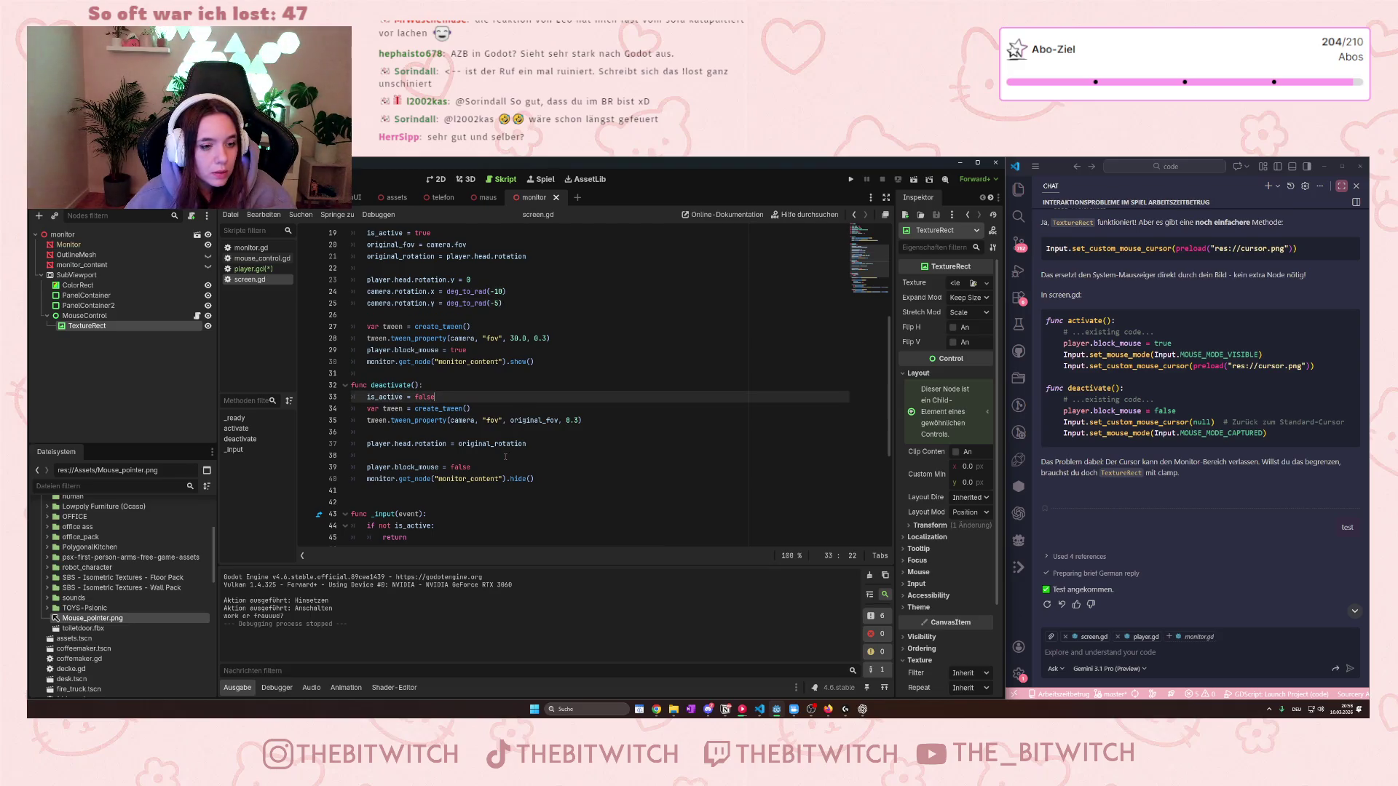
{"action": "scroll", "coordinate": [495, 478], "scroll_direction": "up", "scroll_amount": 2}
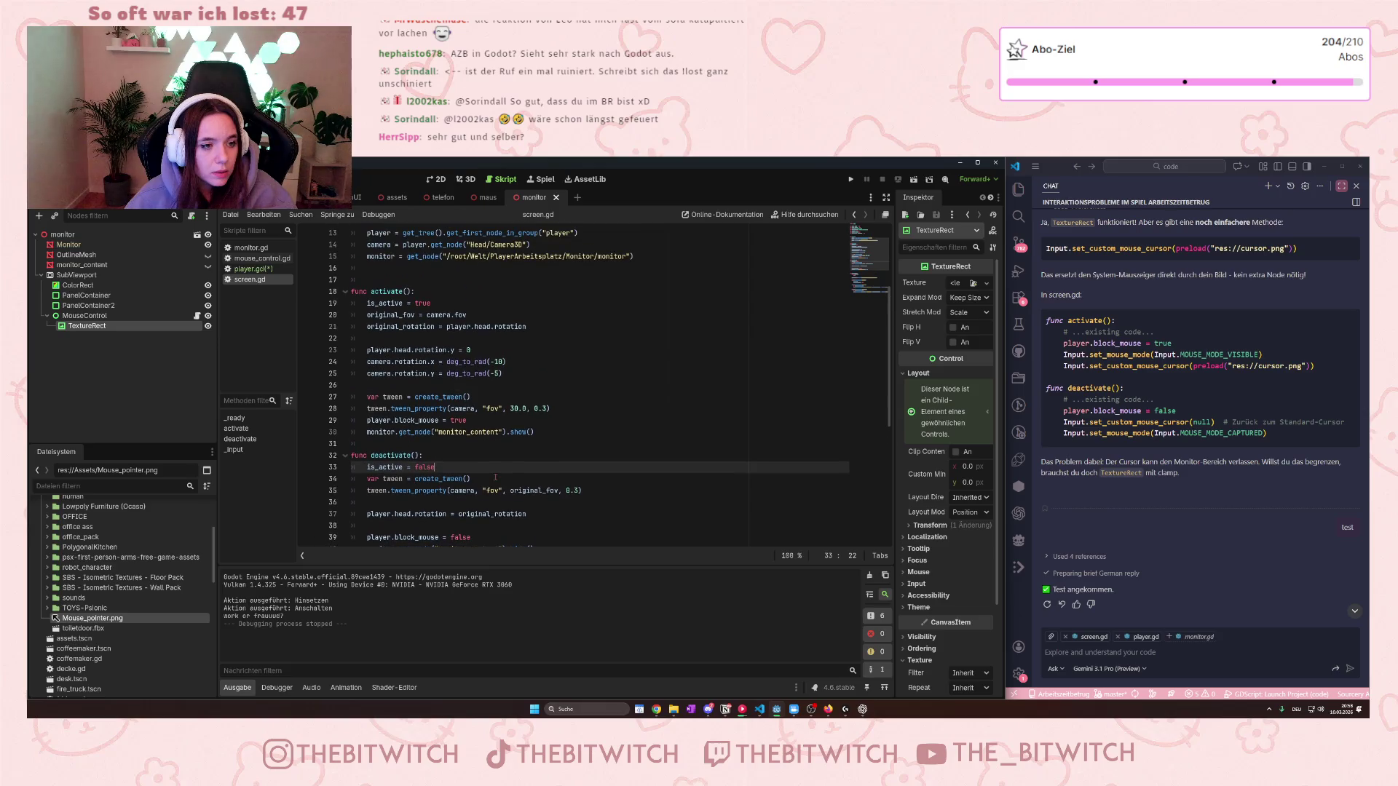
{"action": "left_click", "coordinate": [557, 431]}
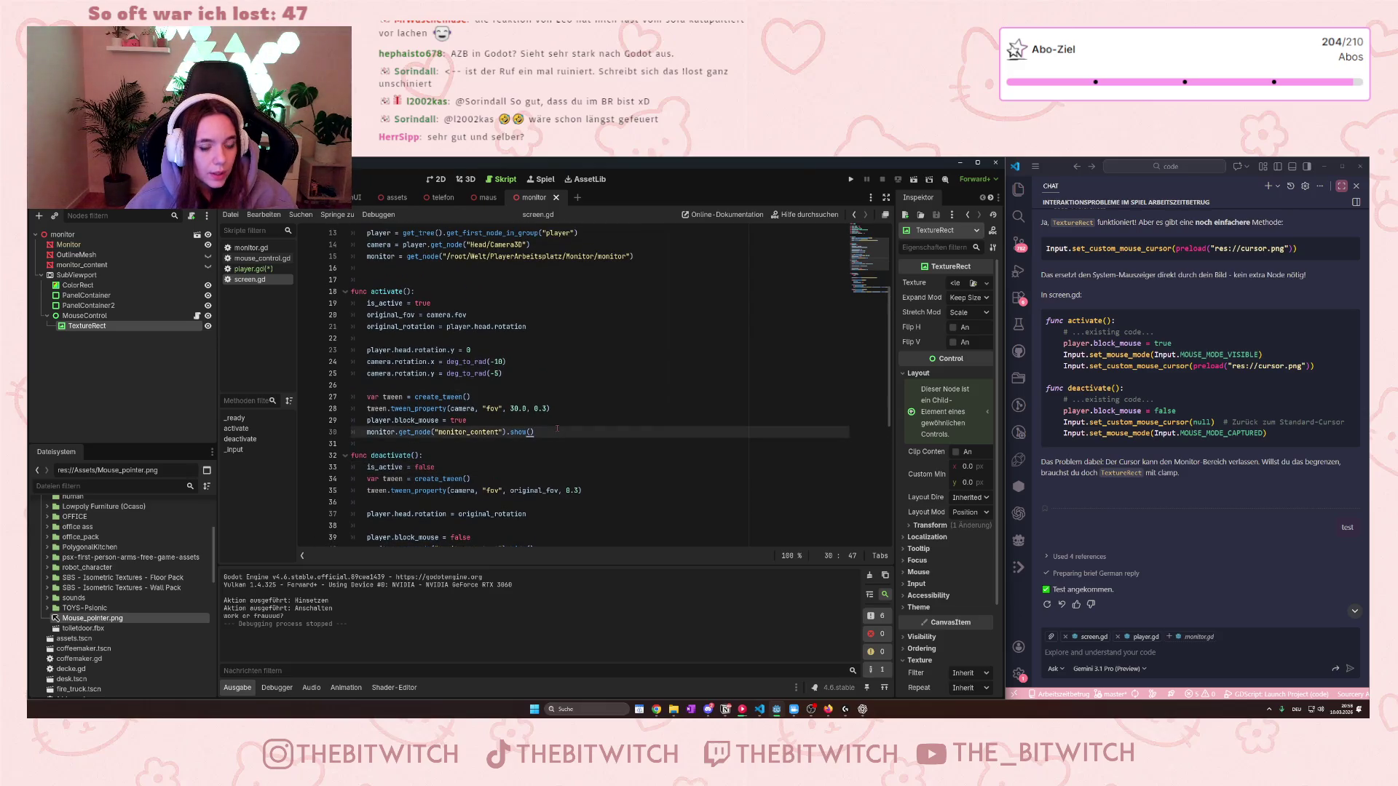